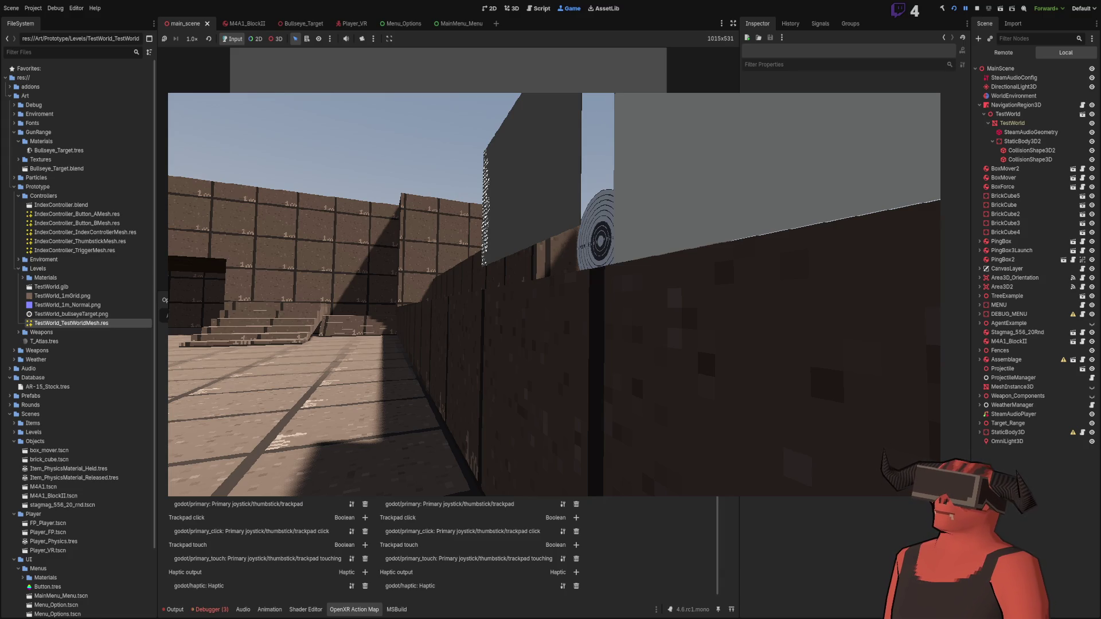
Switch to Visual Studio and scroll through InputManager.cs
scroll(442, 545, "down", 3)
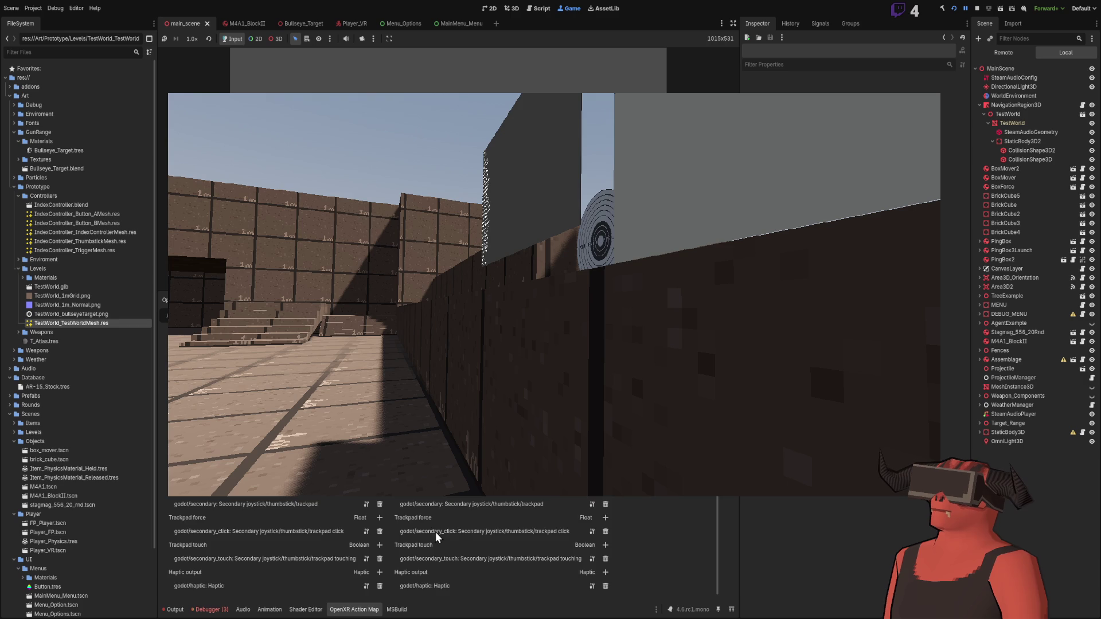
scroll(436, 531, "up", 5)
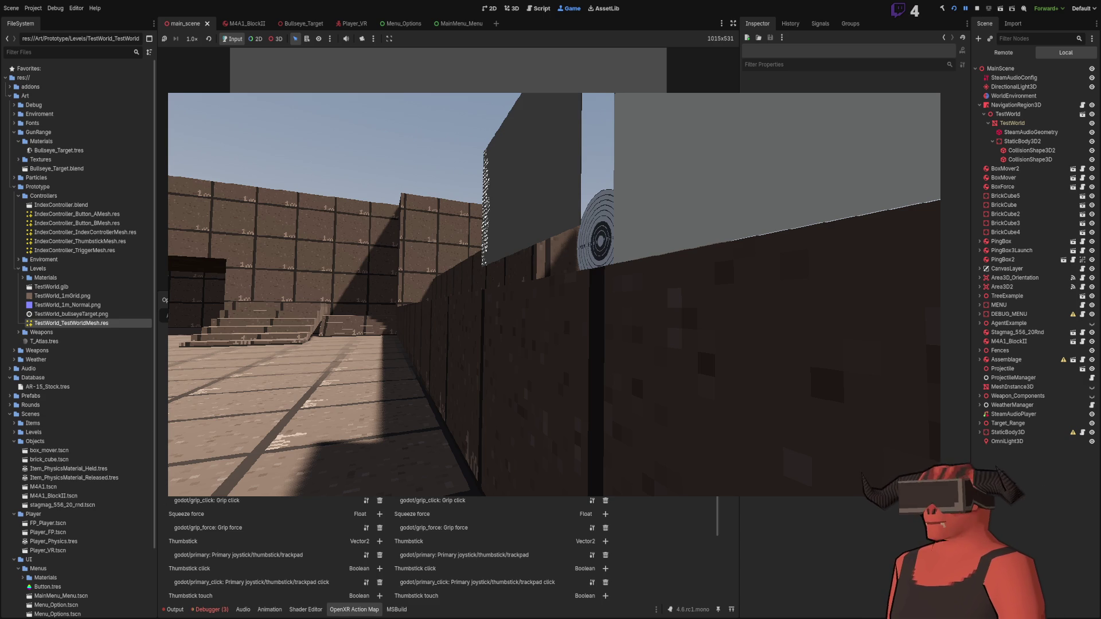
key("alt+Tab")
scroll(126, 259, "down", 15)
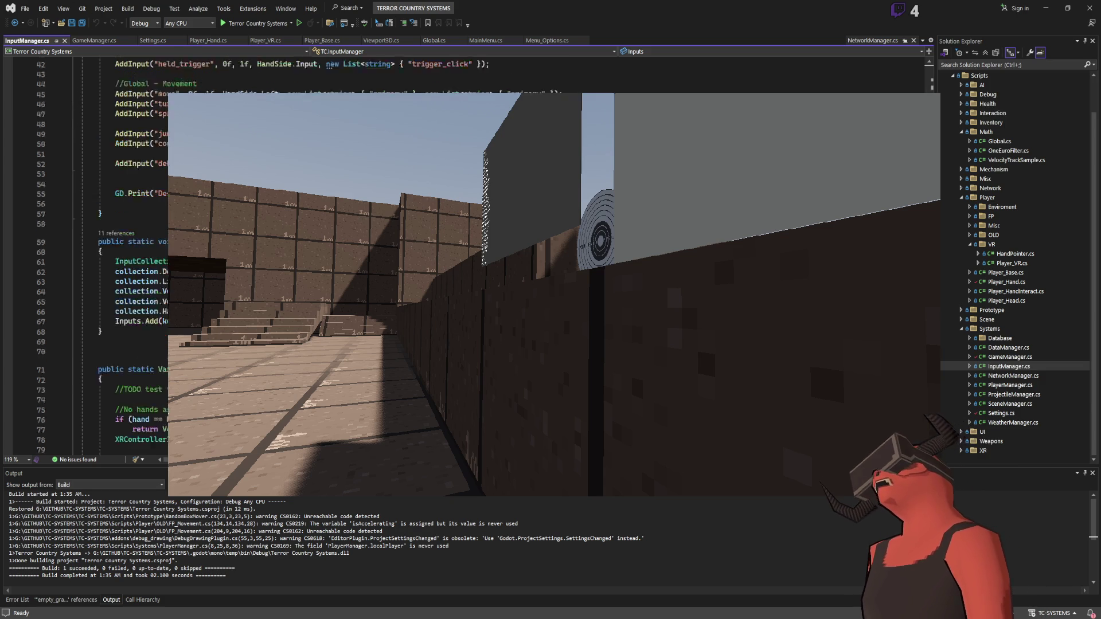
scroll(127, 258, "down", 10)
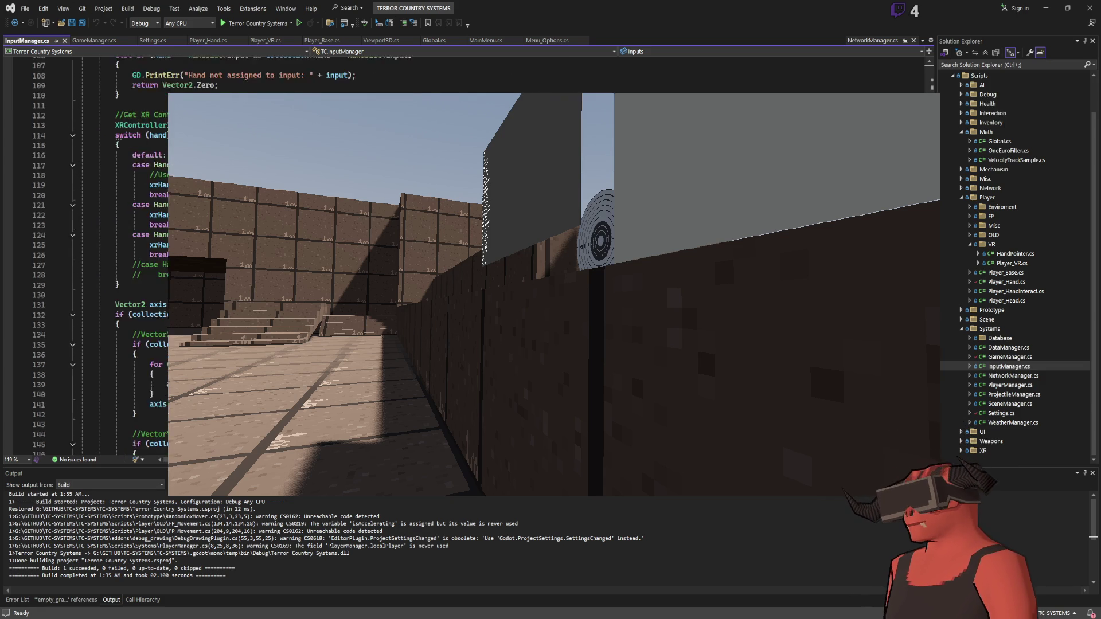
Compare the Player_Hand.cs and Player_VR.cs tabs, then place the cursor in Player_Hand.cs's _Process method
left_click(206, 40)
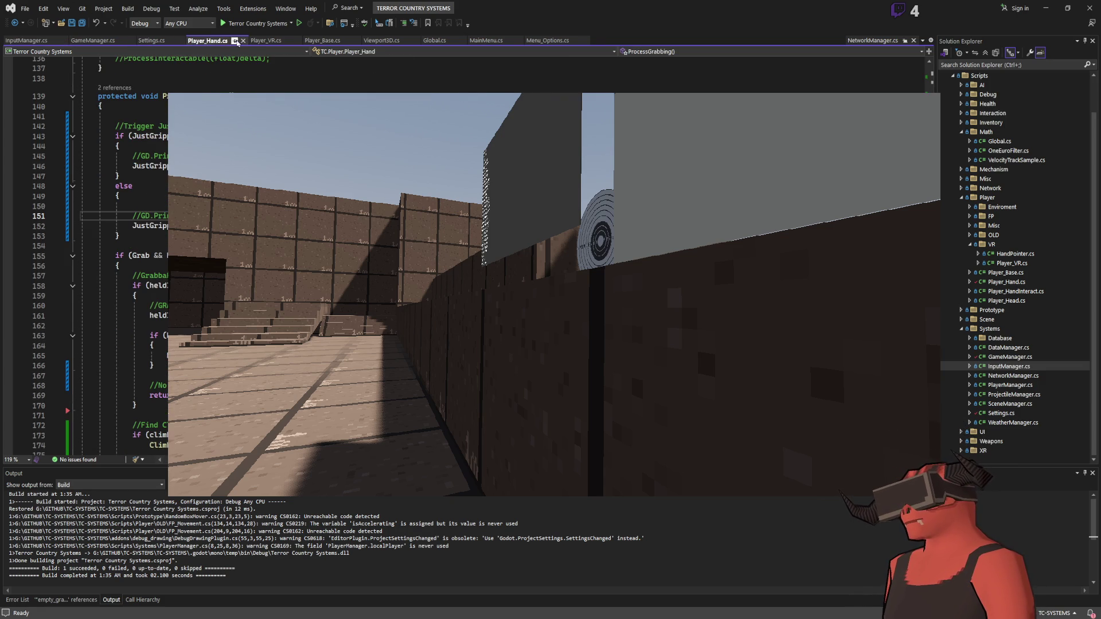
left_click(265, 41)
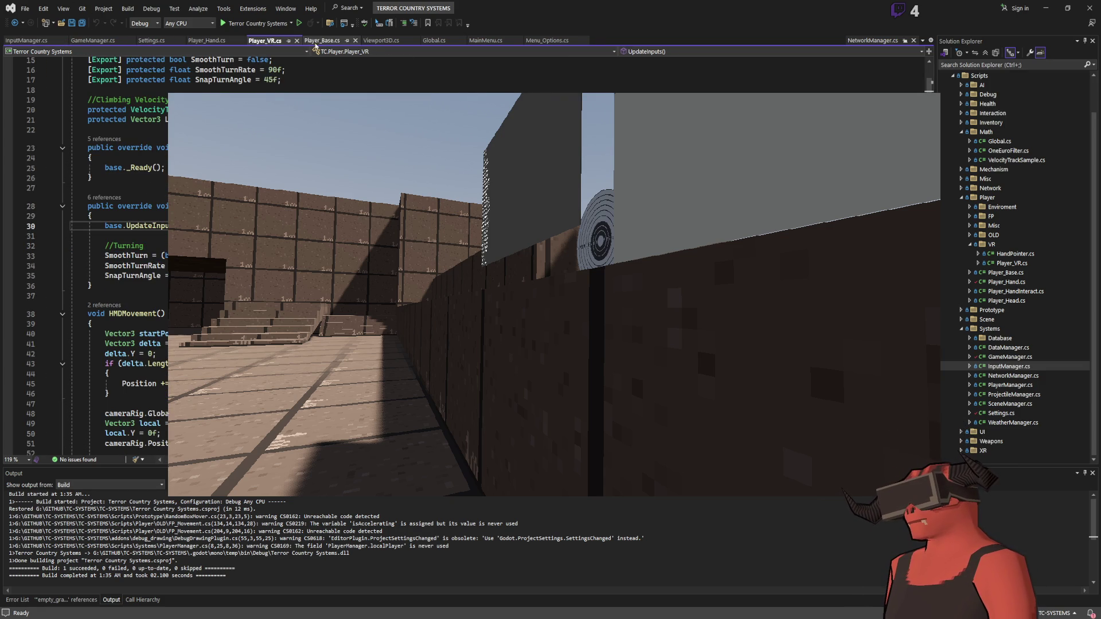
left_click(207, 40)
scroll(86, 258, "up", 4)
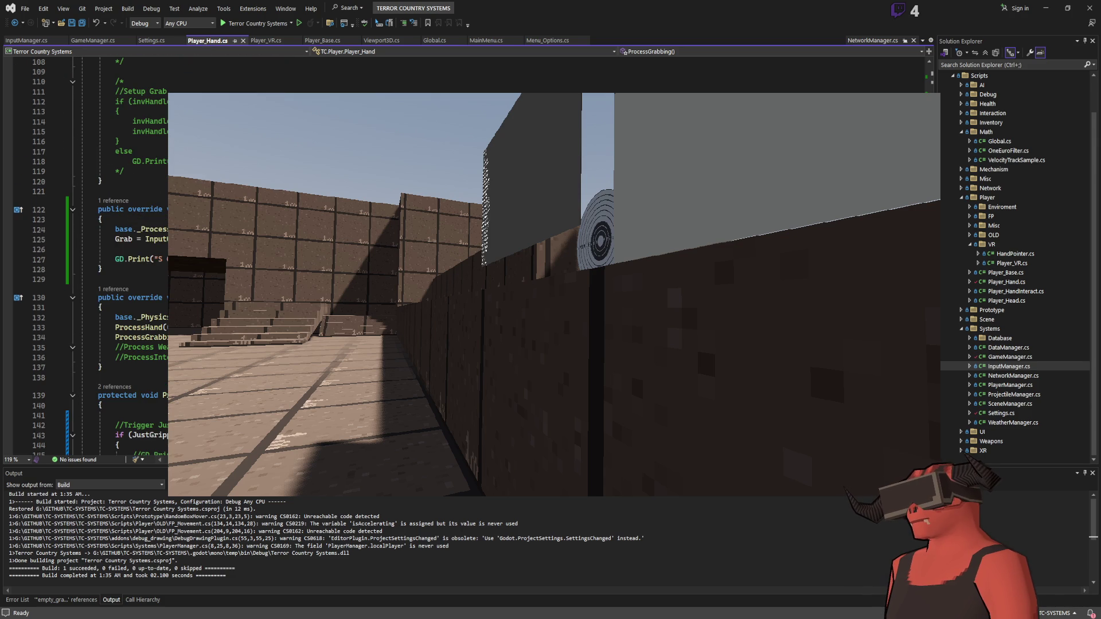
left_click(132, 249)
Add a new XRController line just above the GD.Print call in _Process
key("ctrl+v")
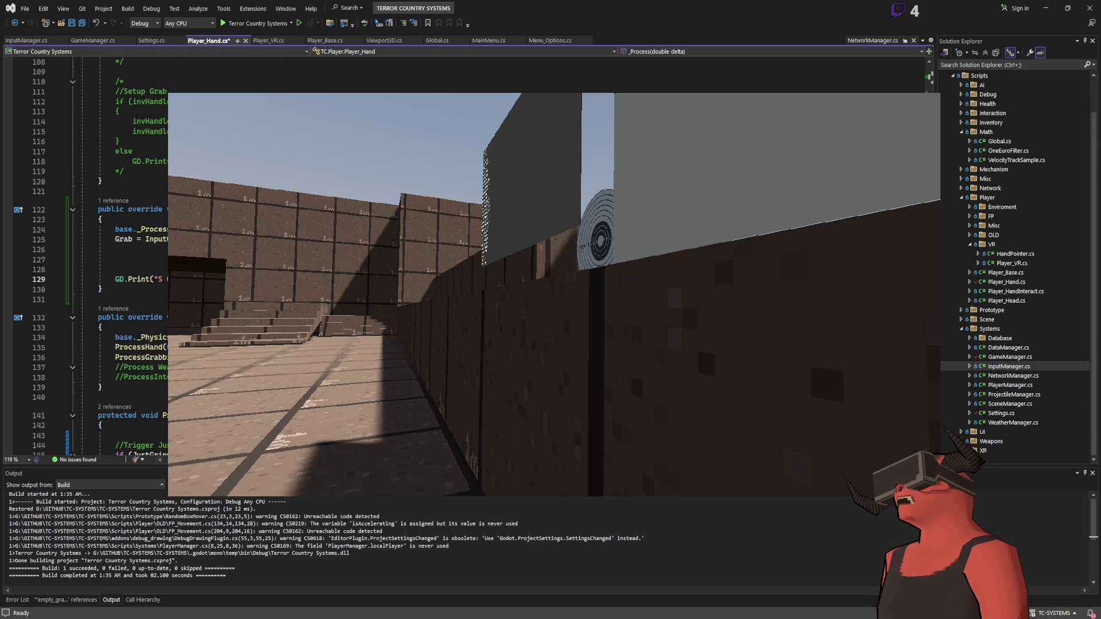
type("XRController")
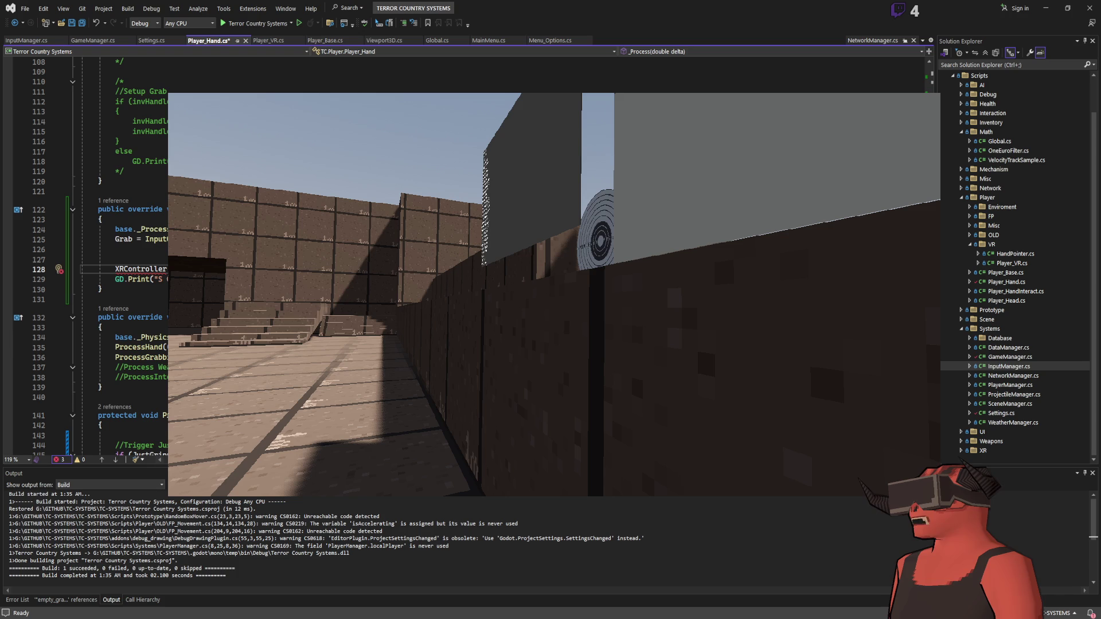
left_click(81, 279)
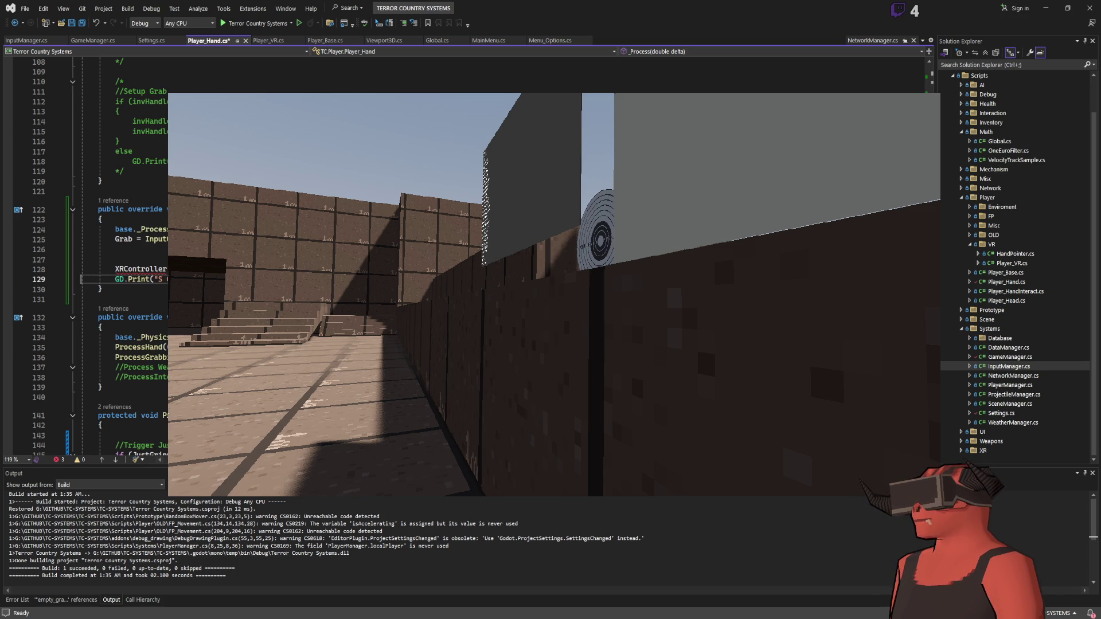
left_click(146, 268)
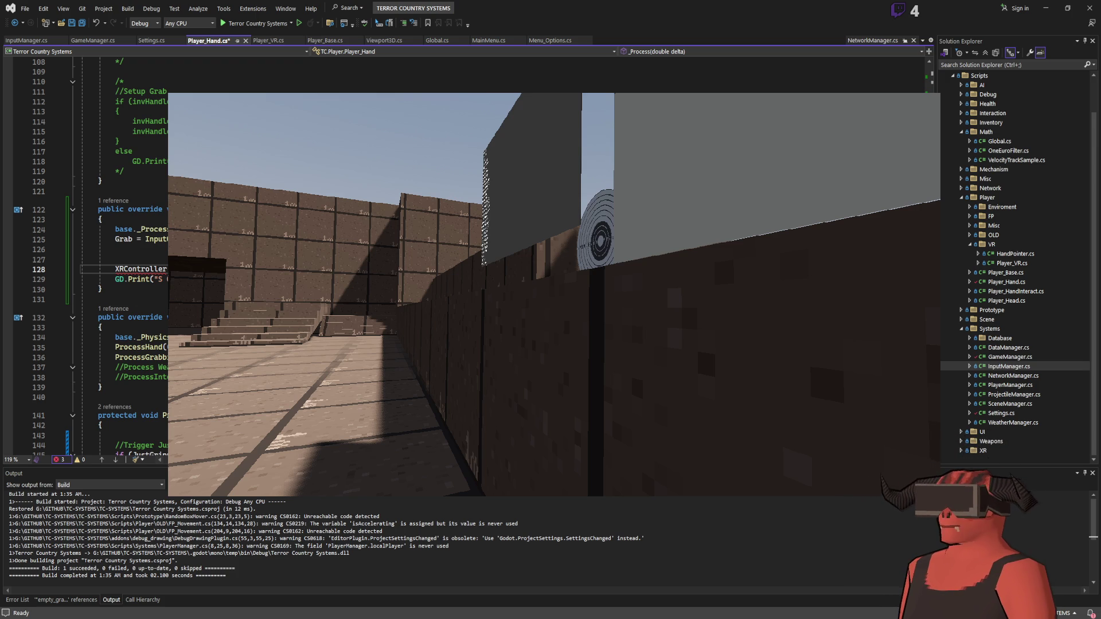
left_click(143, 280)
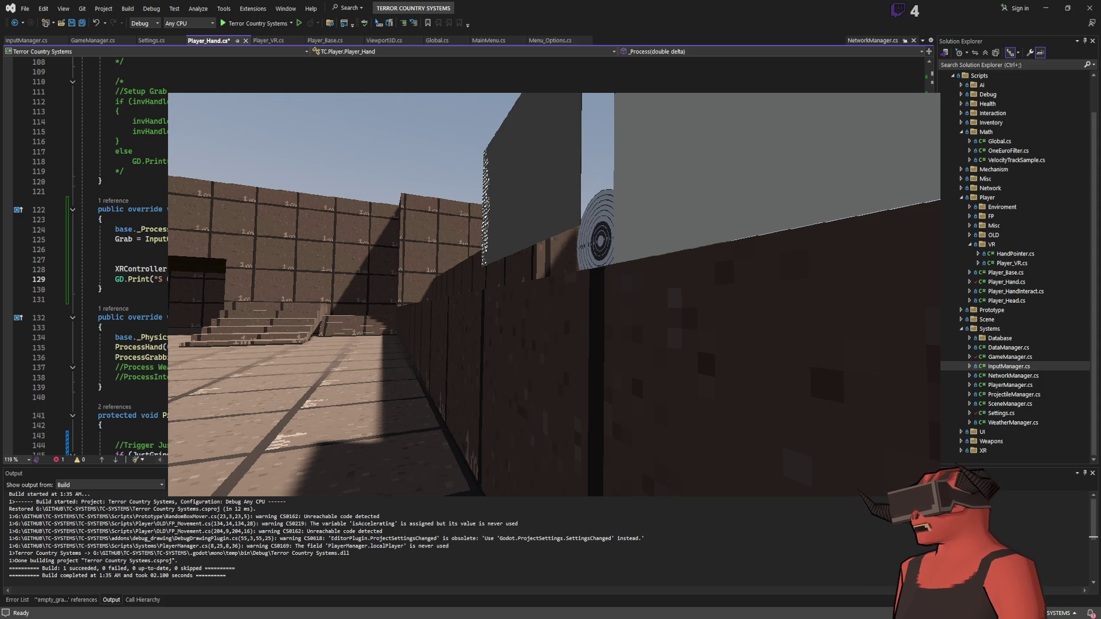
left_click(143, 269)
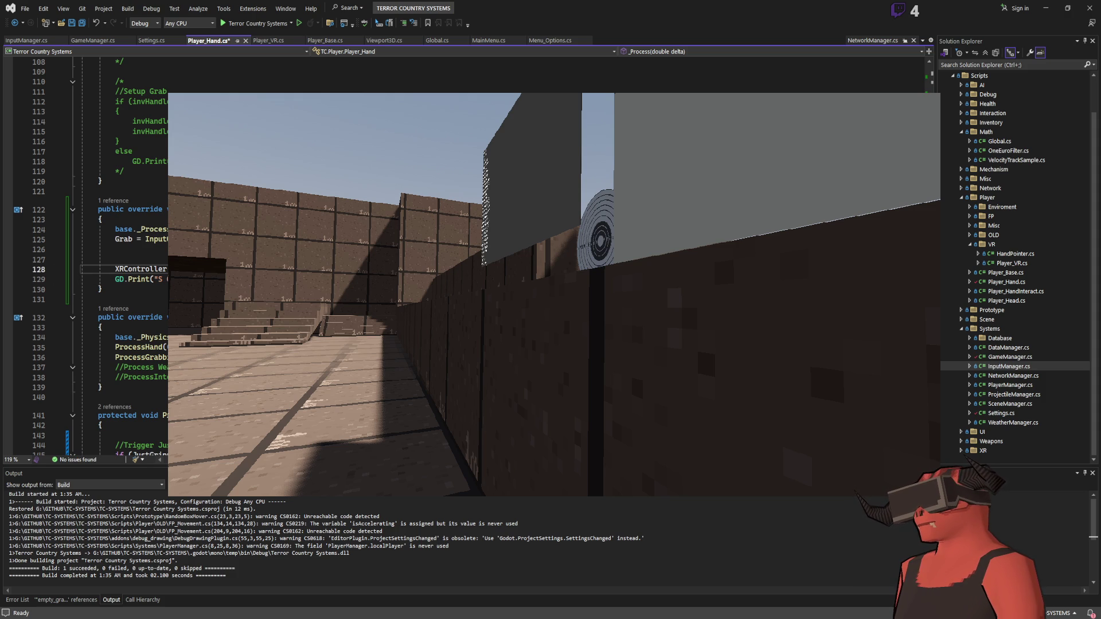
Delete the XRController statement and the empty lines left around it in _Process
key("shift+End")
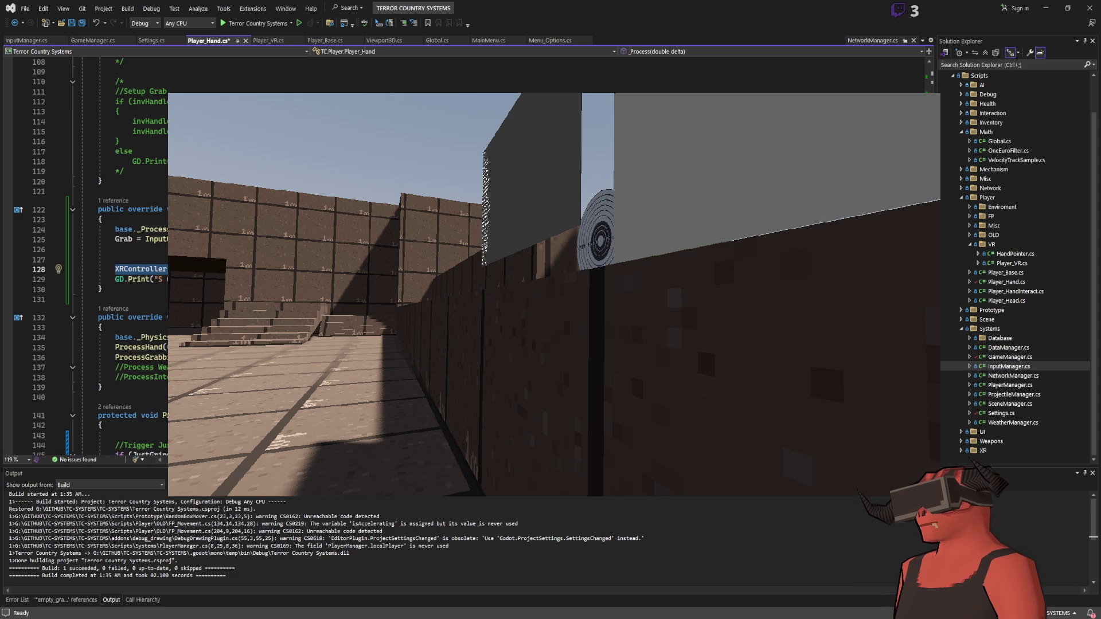
type(";")
key("shift+Up")
key("shift+Up")
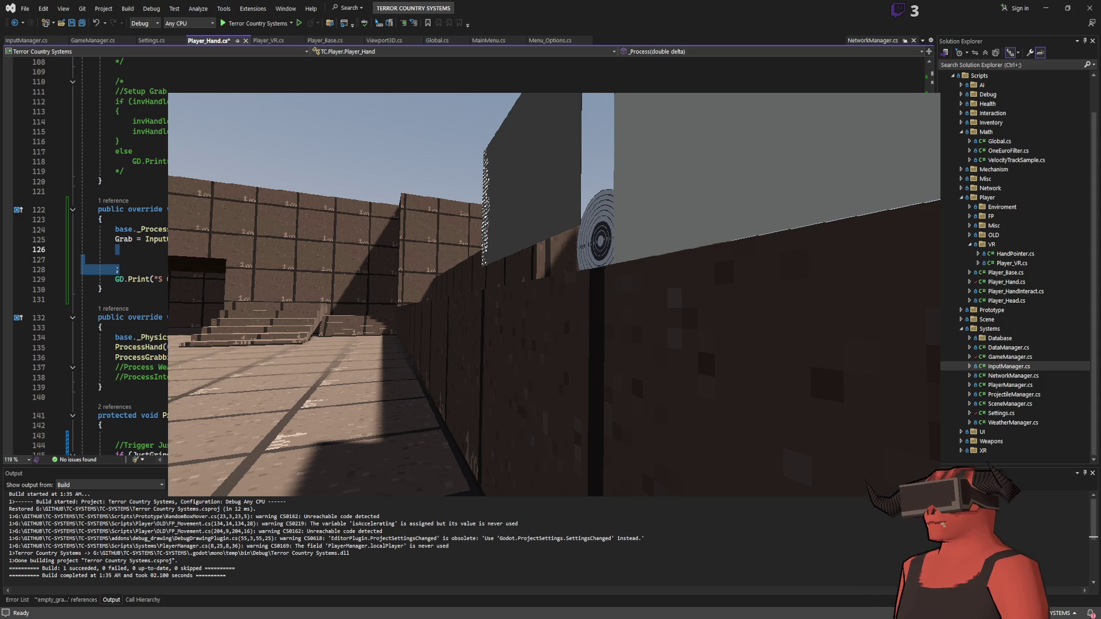
key("Delete")
left_click(116, 259)
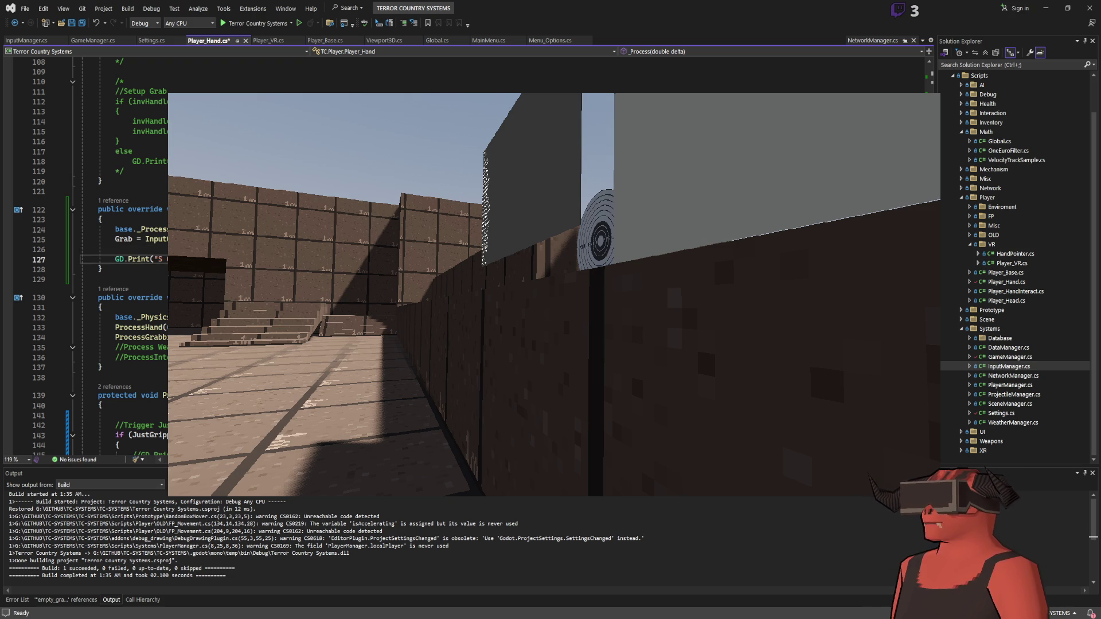
Save Player_Hand.cs and rebuild the solution
key("ctrl+s")
left_click(115, 230)
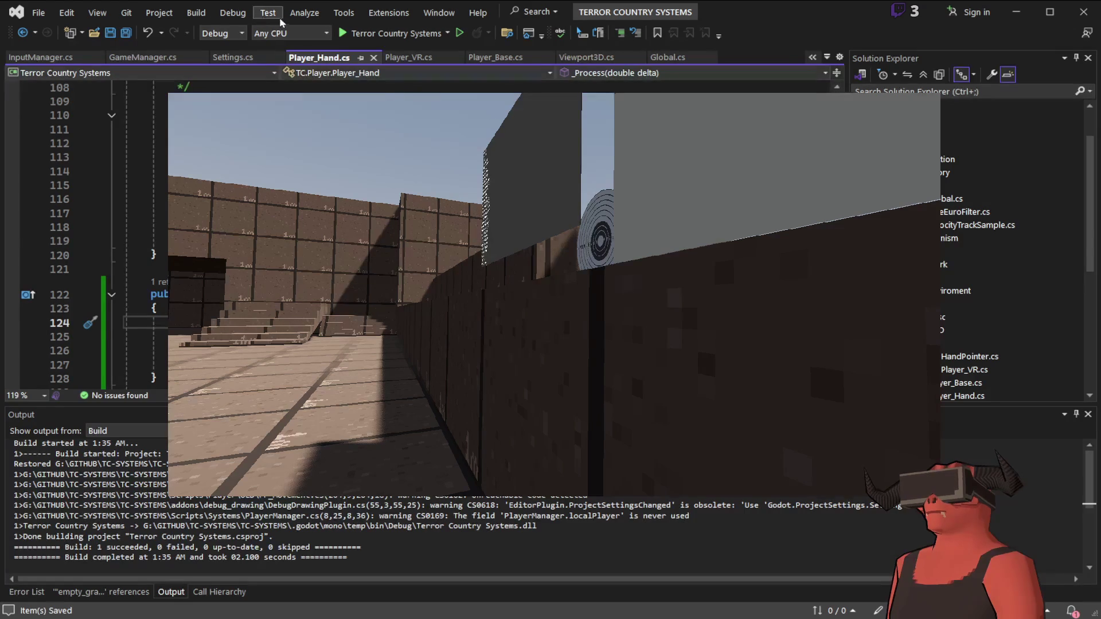
key("ctrl+shift+b")
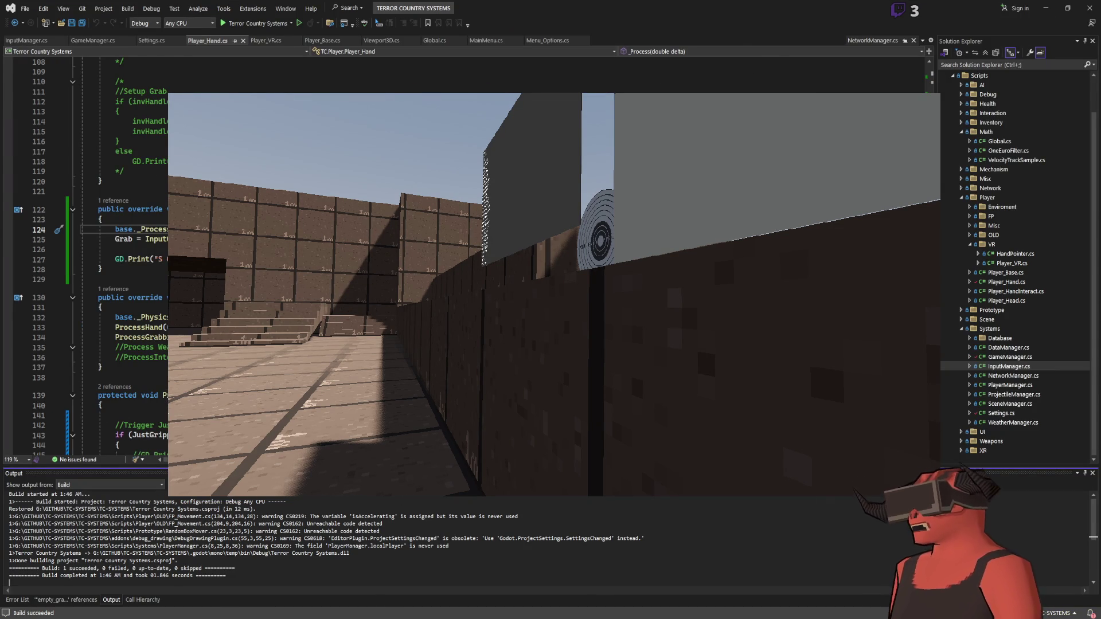
In Godot, restart the VR game to test controller grip, then stop it with F8
key("alt+Tab")
left_click(975, 8)
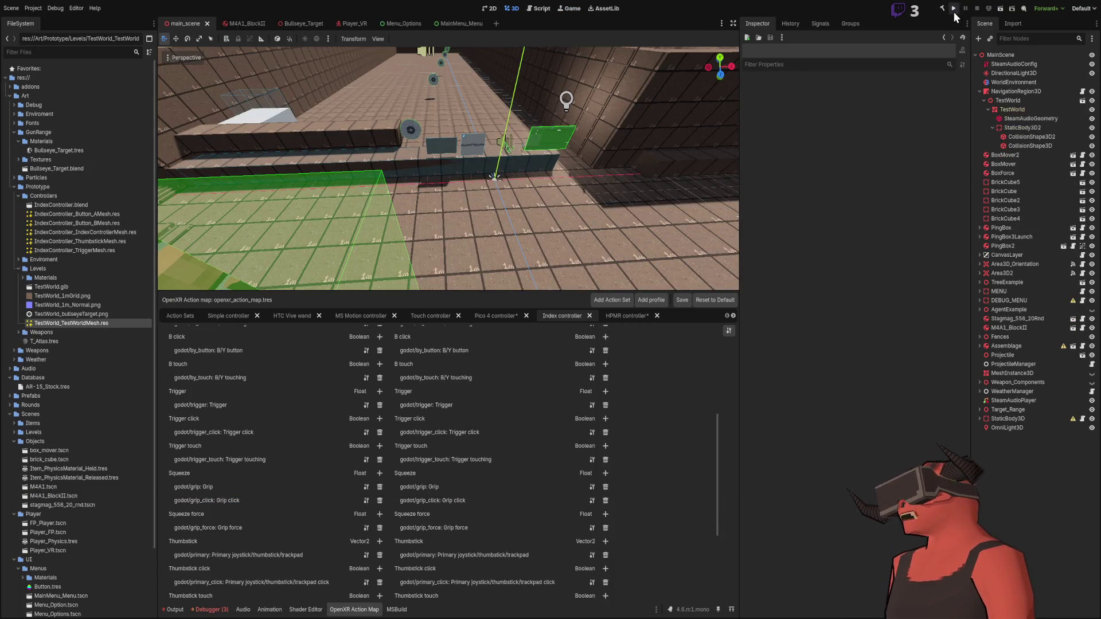
left_click(953, 12)
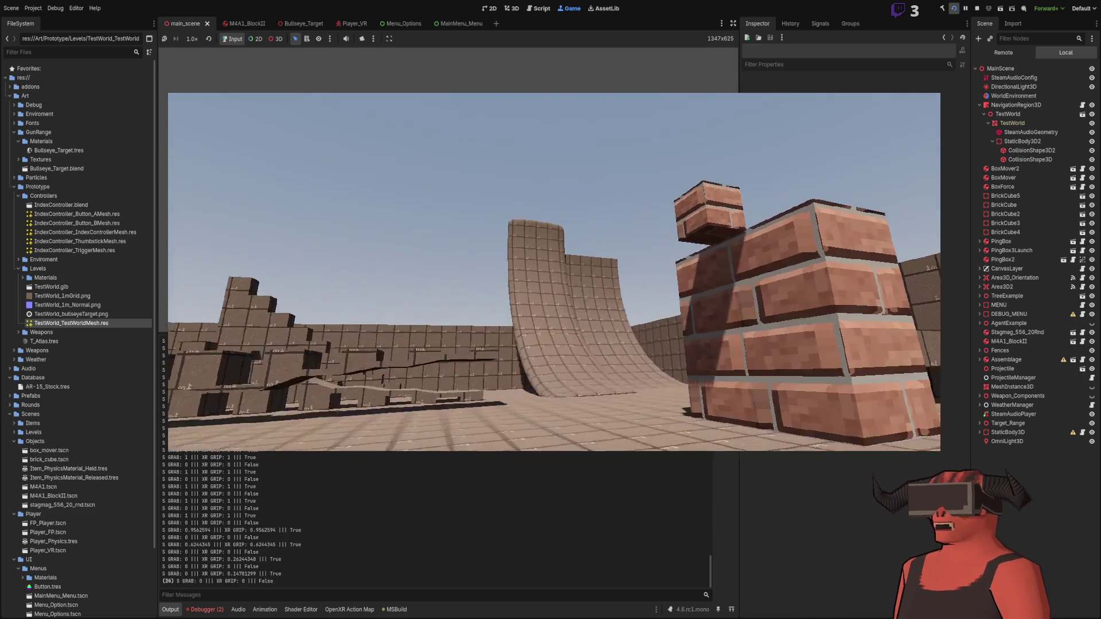
key("F8")
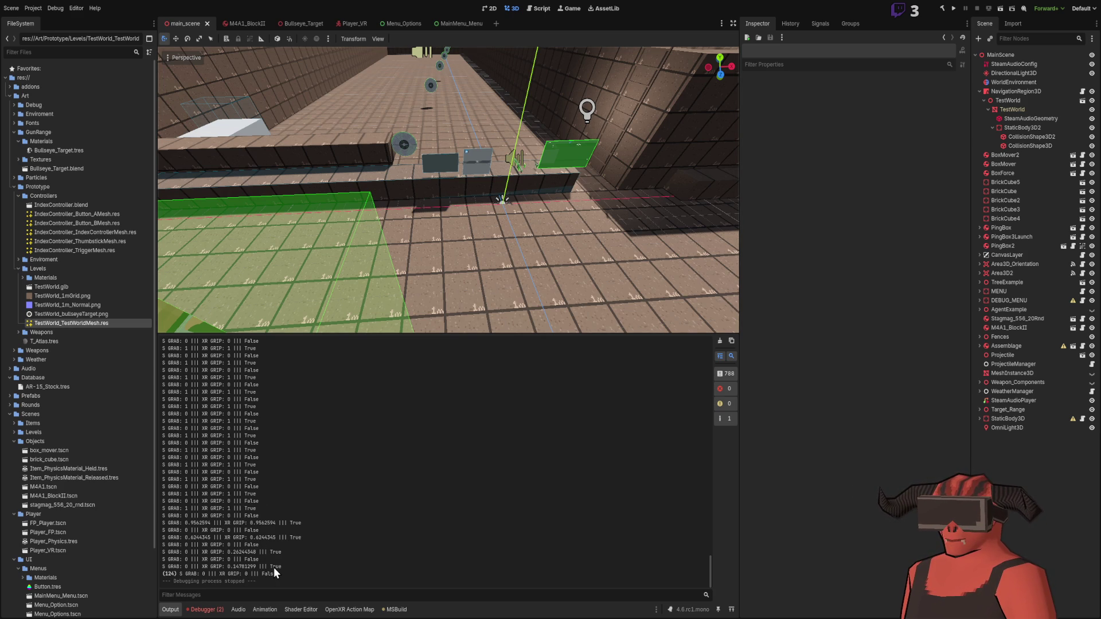
left_click(361, 614)
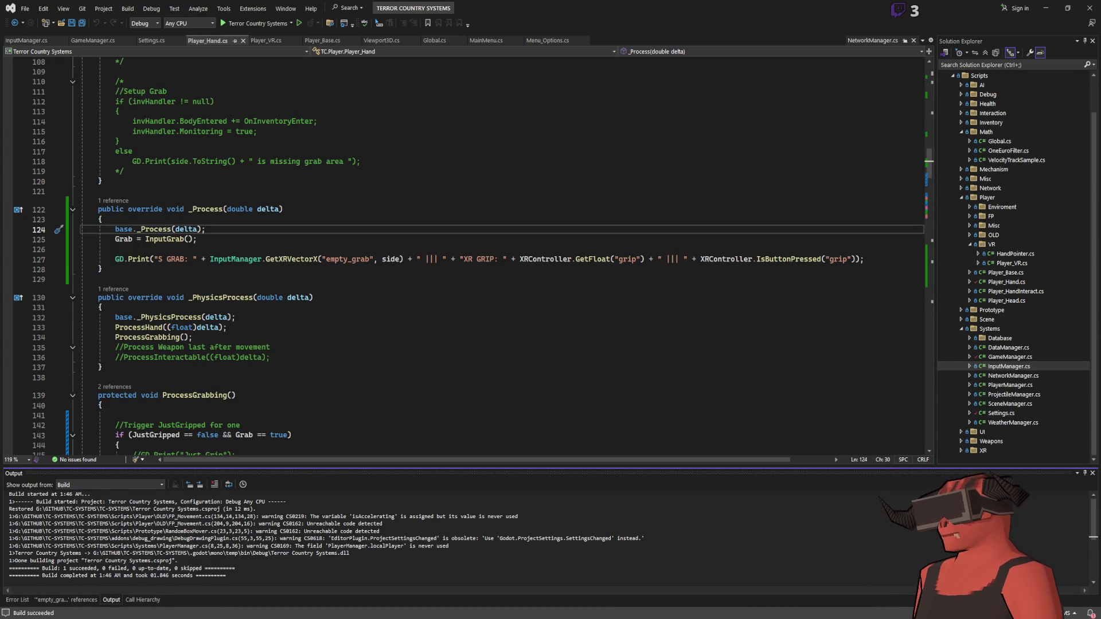
key("alt+Tab")
scroll(430, 433, "up", 15)
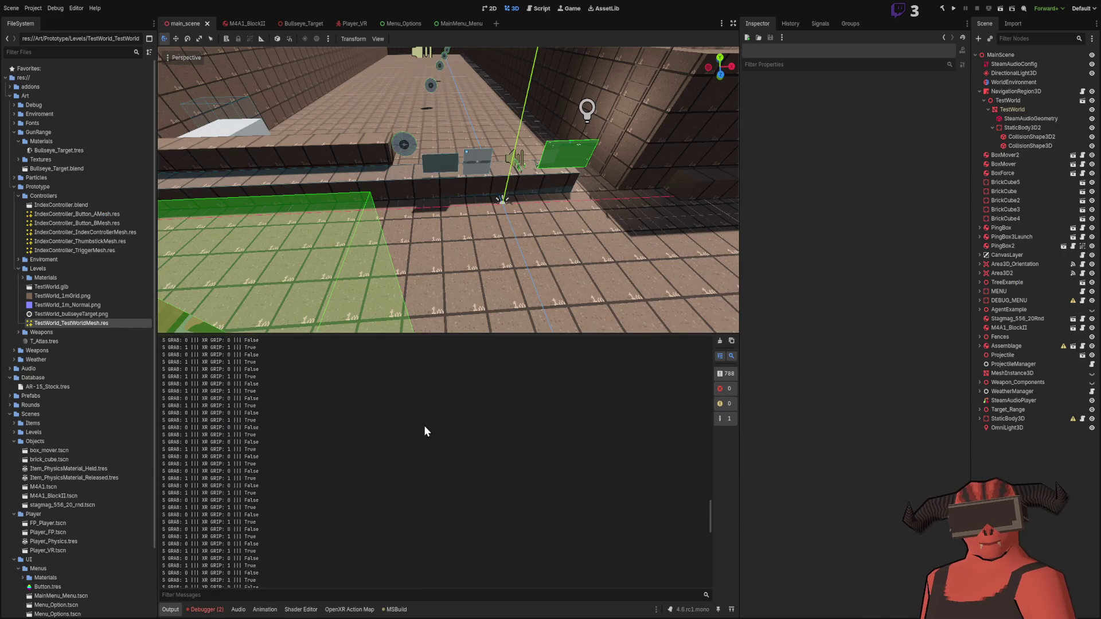
scroll(429, 432, "up", 10)
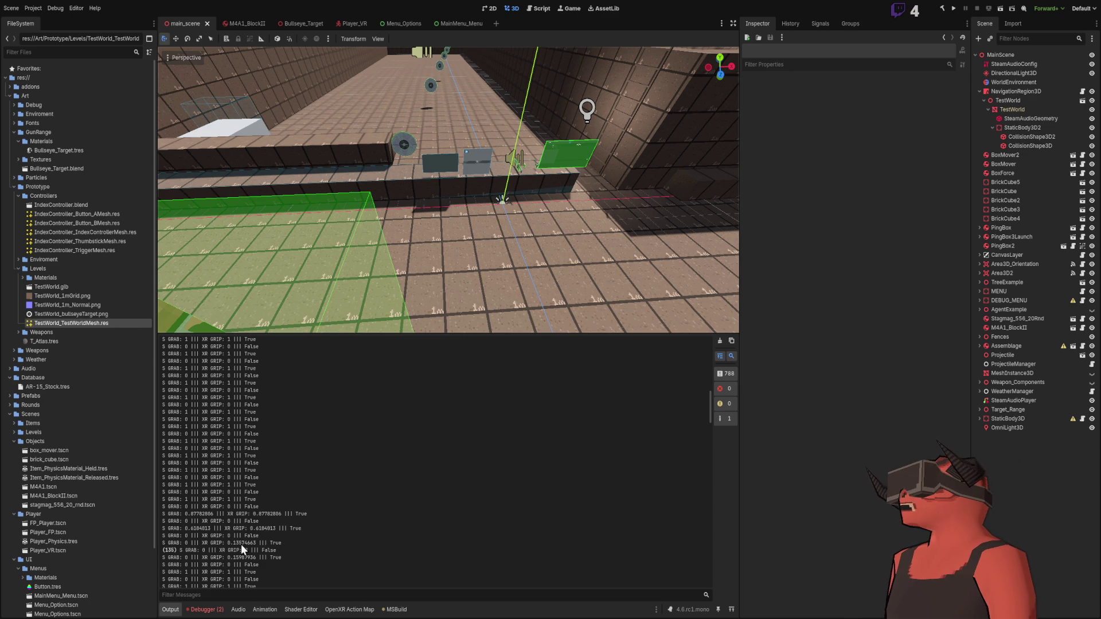
Scroll to the end of the grip log in Output, then return to Player_Hand.cs in Visual Studio
scroll(349, 480, "down", 10)
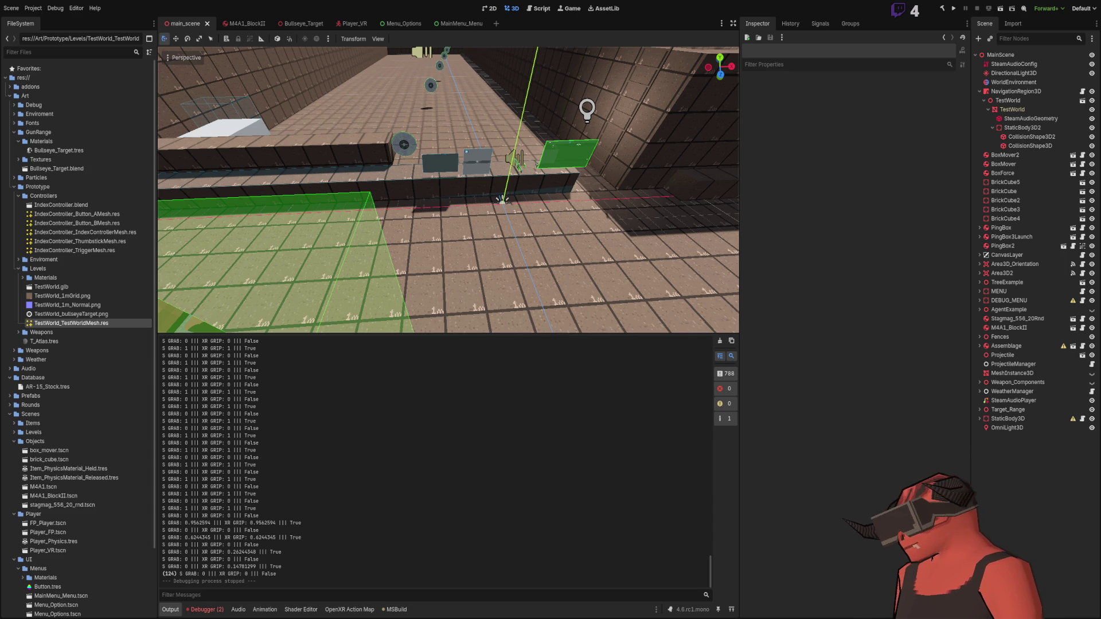
key("alt+Tab")
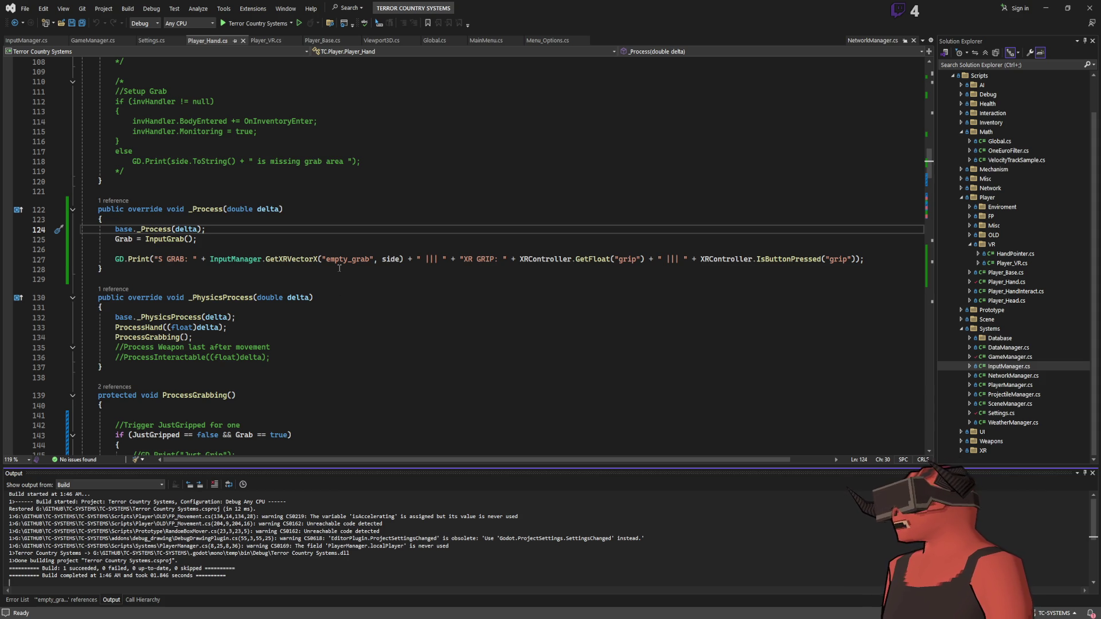
left_click(116, 259)
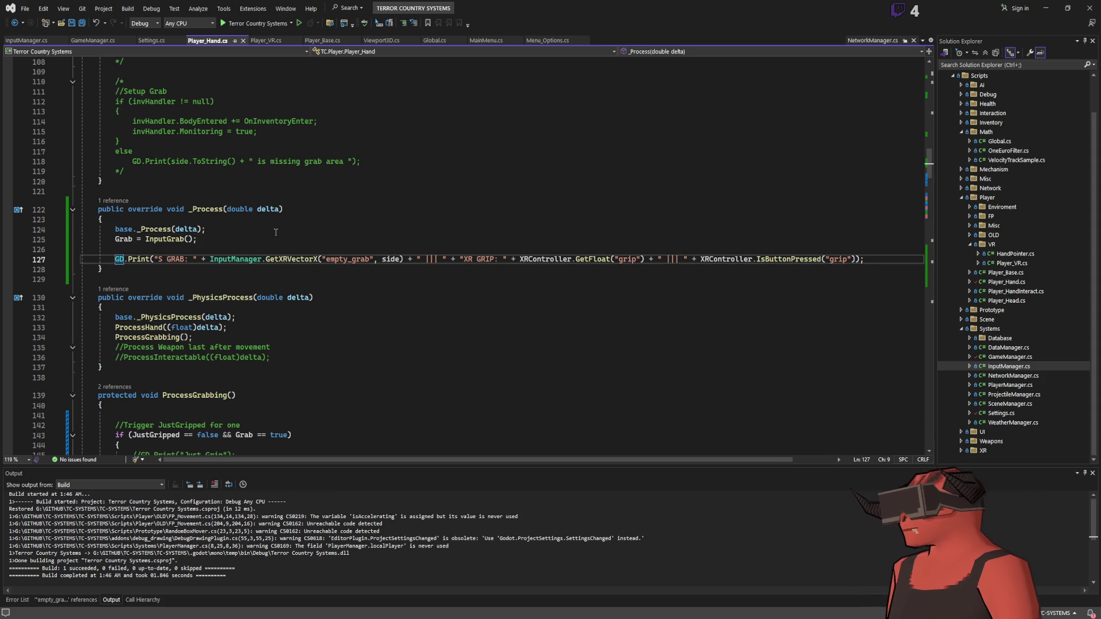
type("//")
key("alt+Tab")
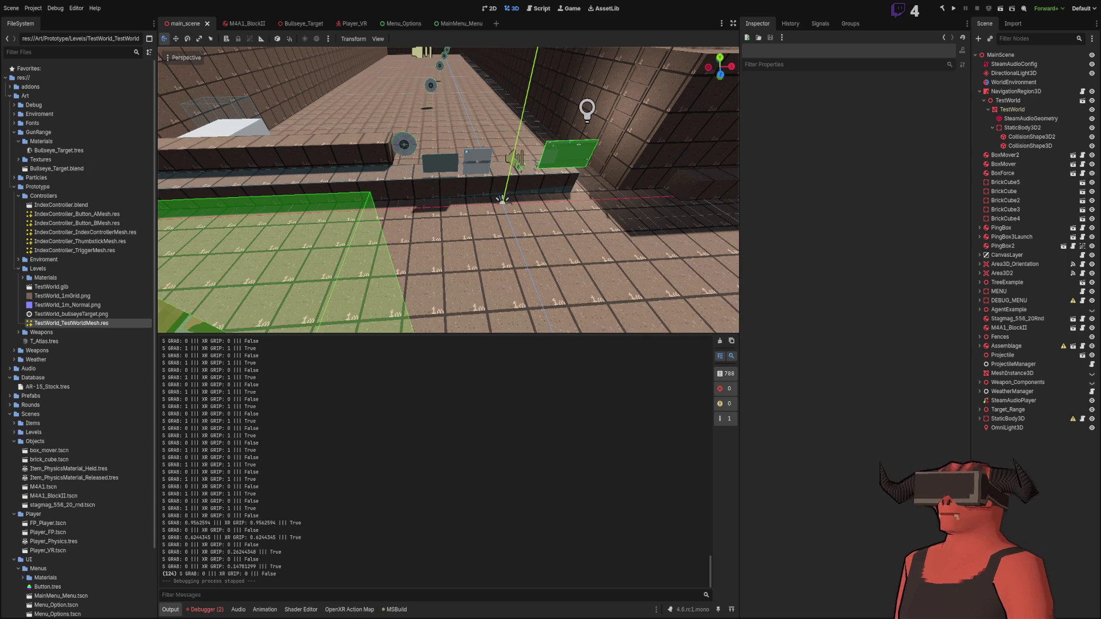
key("alt+Tab")
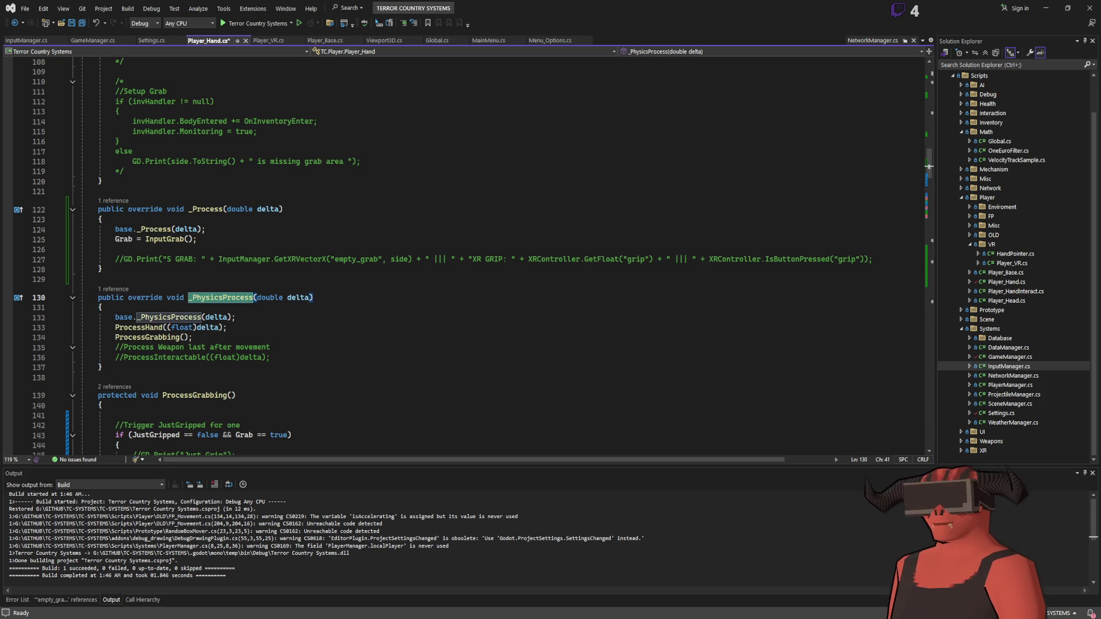
key("alt+Tab")
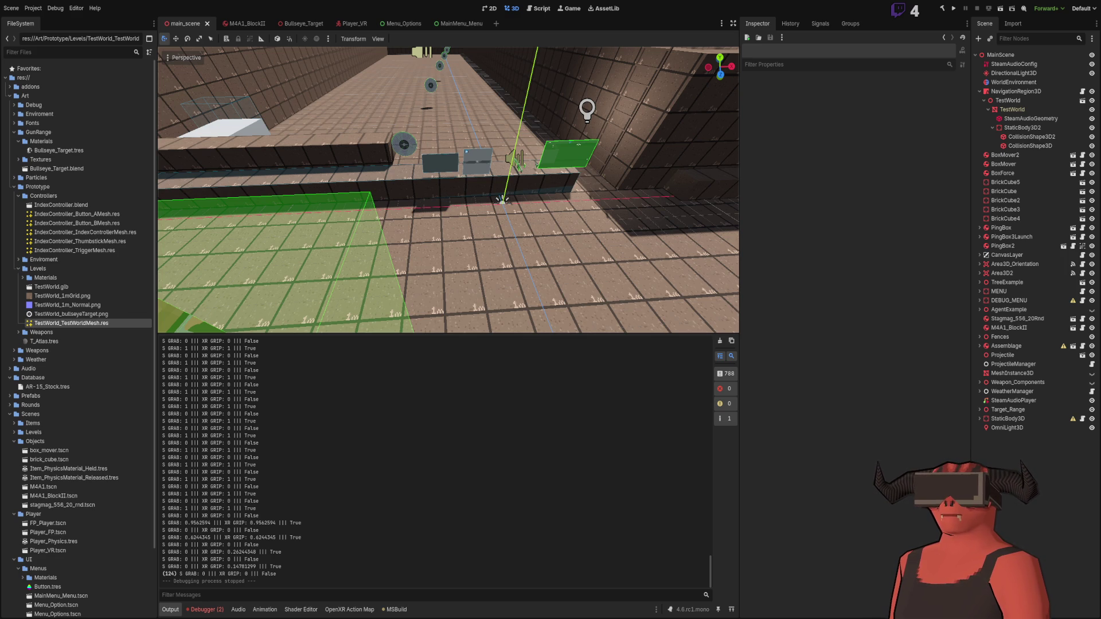
Switch from Godot to Player_Hand.cs in Visual Studio
key("alt+Tab")
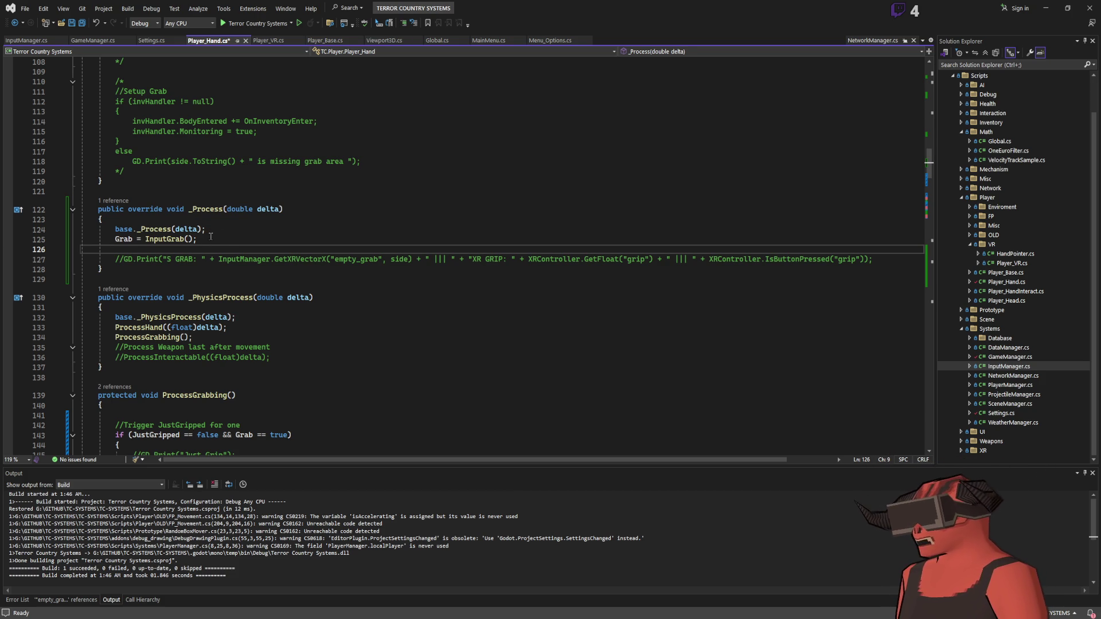
Save Player_Hand.cs with the GRAB/XR GRIP debug print commented out, glancing at Godot's output
left_click(230, 240)
key("ctrl+s")
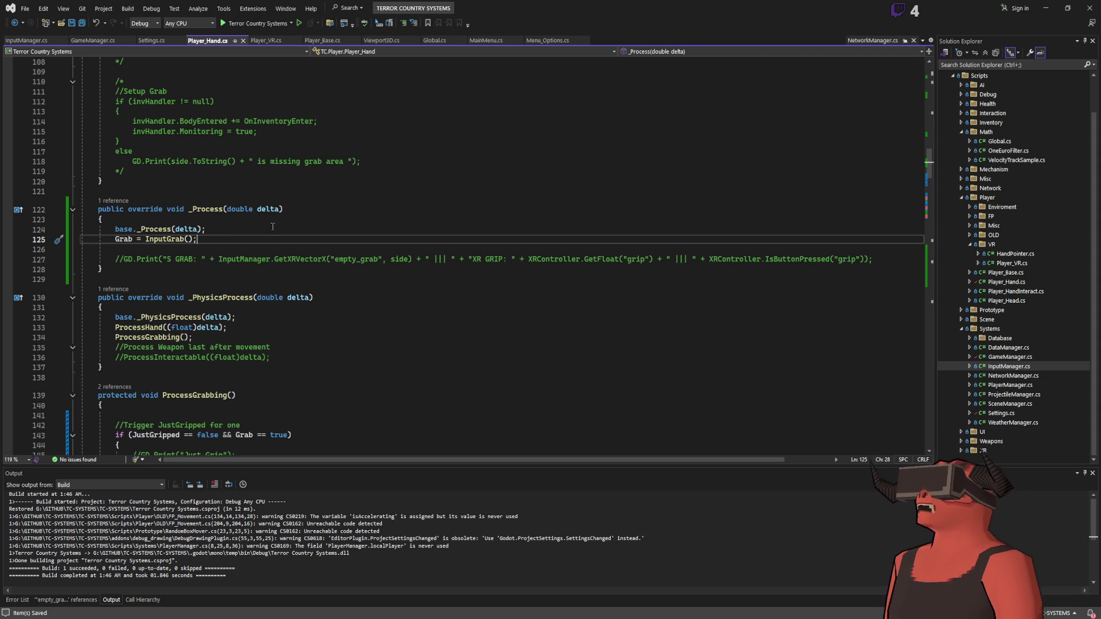
key("alt+Tab")
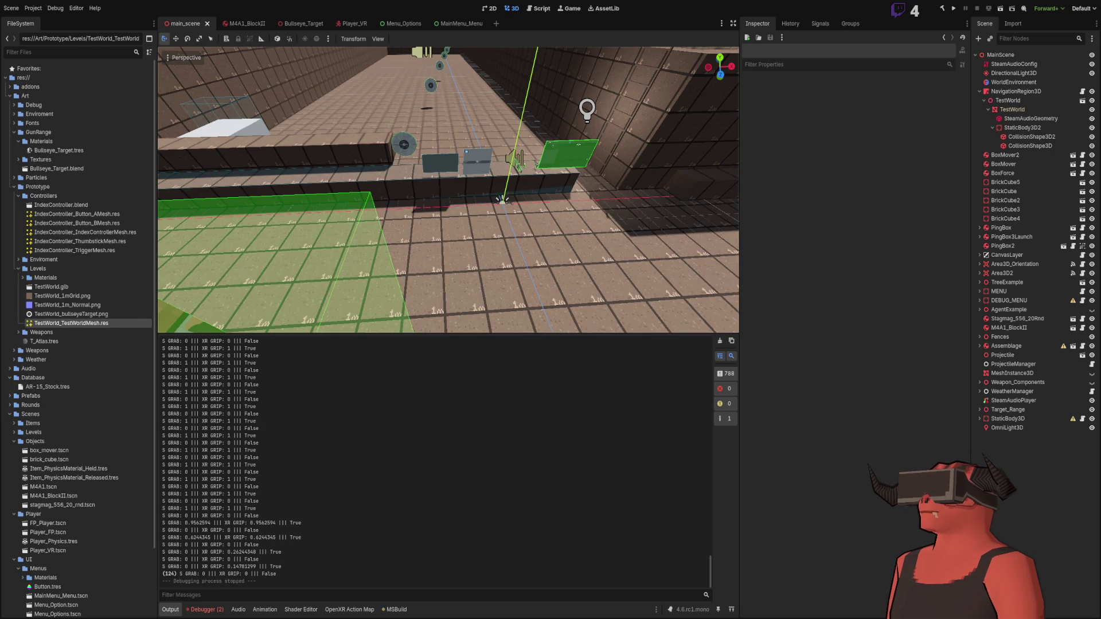
key("alt+Tab")
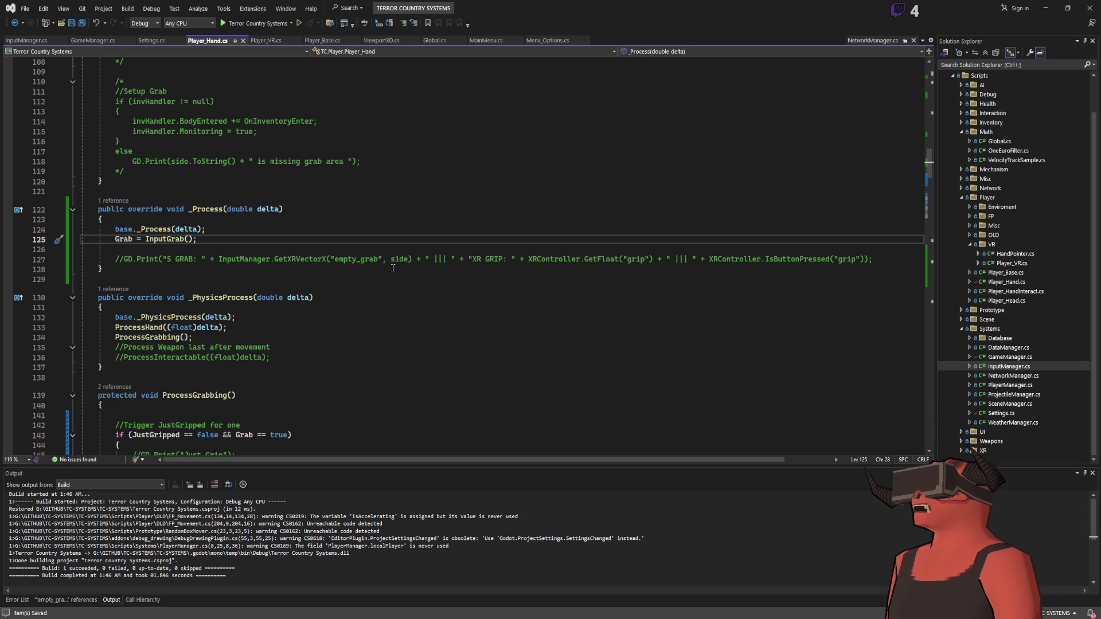
Scroll briefly through Player_Hand.cs, then return to the Godot editor
scroll(393, 267, "up", 18)
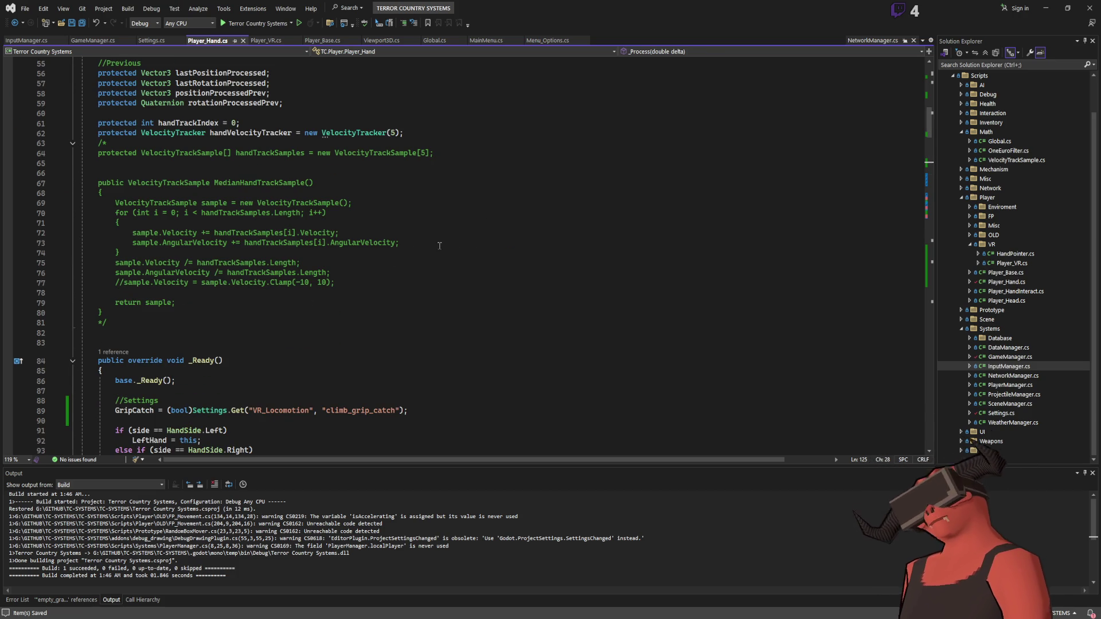
scroll(440, 245, "down", 8)
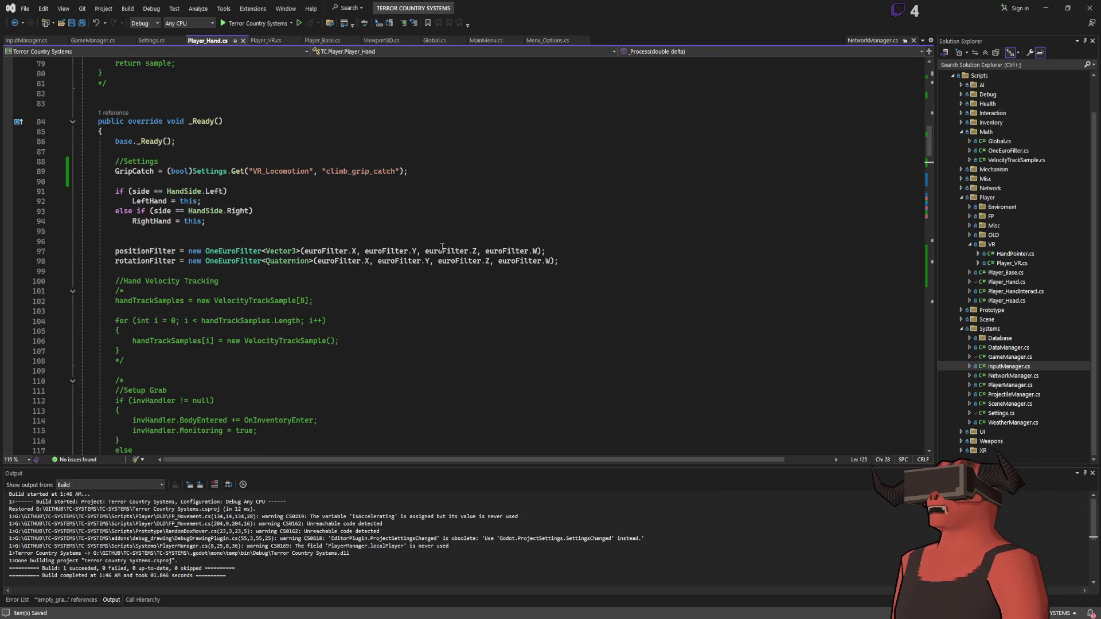
key("alt+Tab")
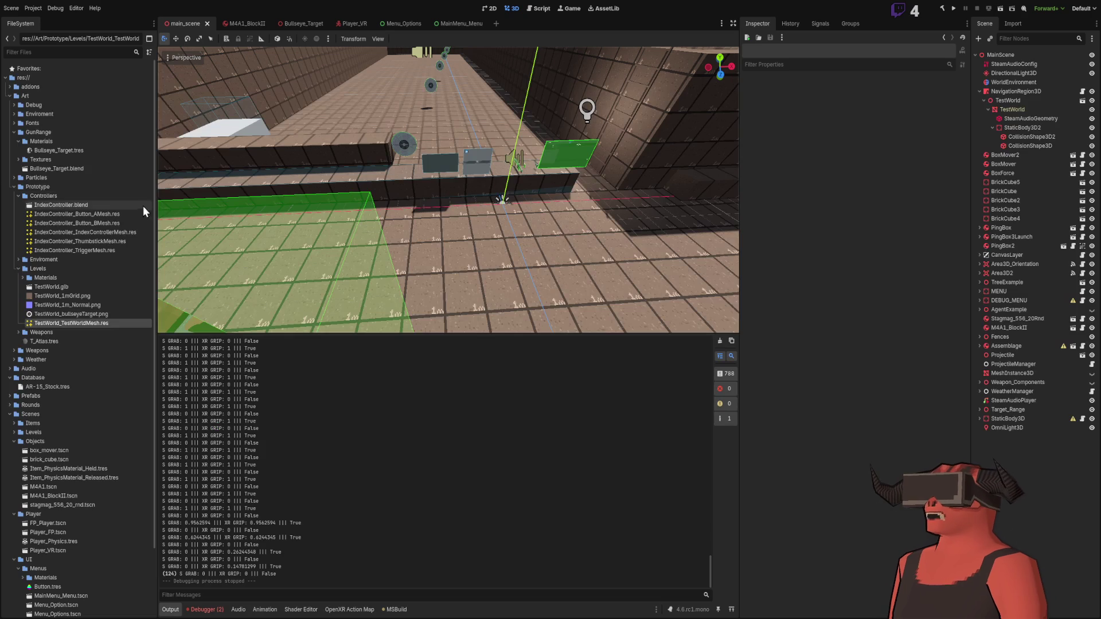
Collapse the FileSystem folders, then select XR_Left in the Player_VR scene to view its left_hand tracker
left_click(14, 132)
left_click(14, 141)
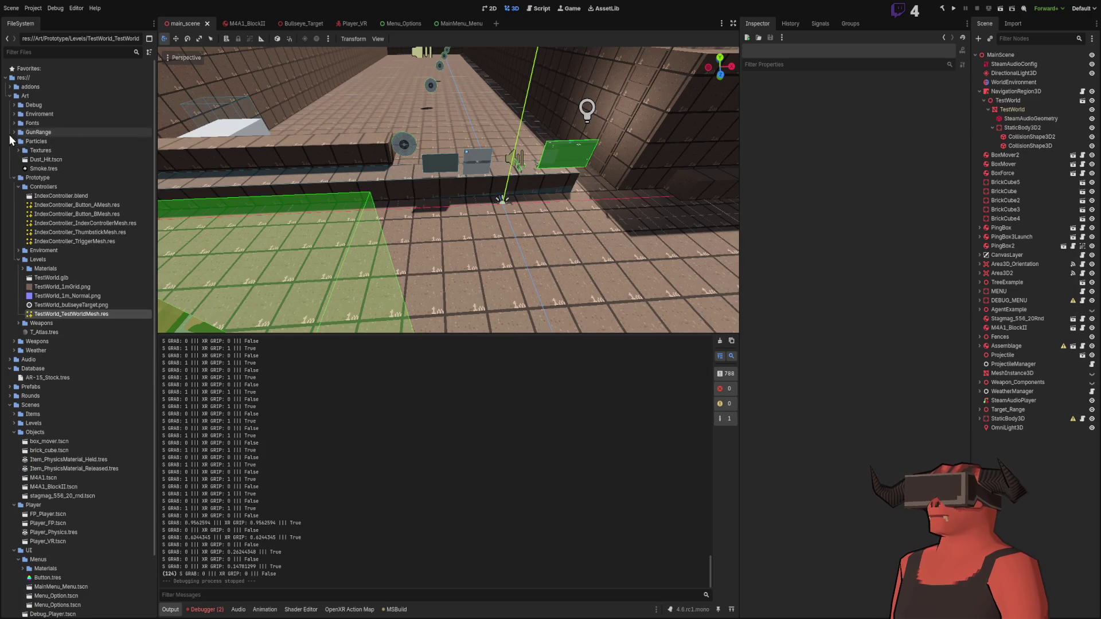
left_click(10, 95)
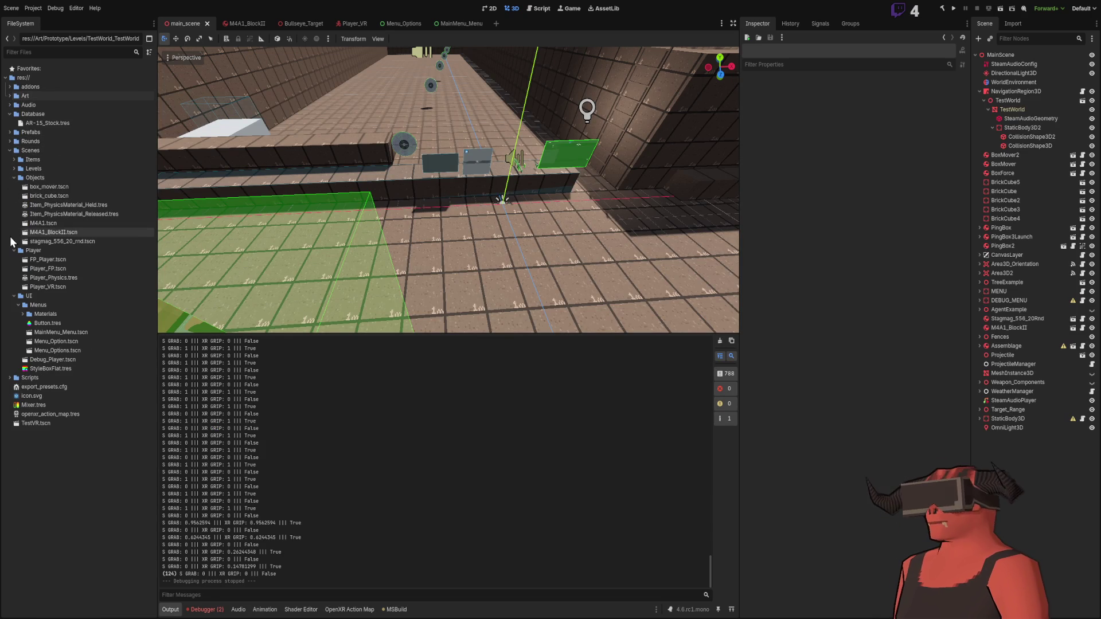
left_click(9, 151)
left_click(10, 159)
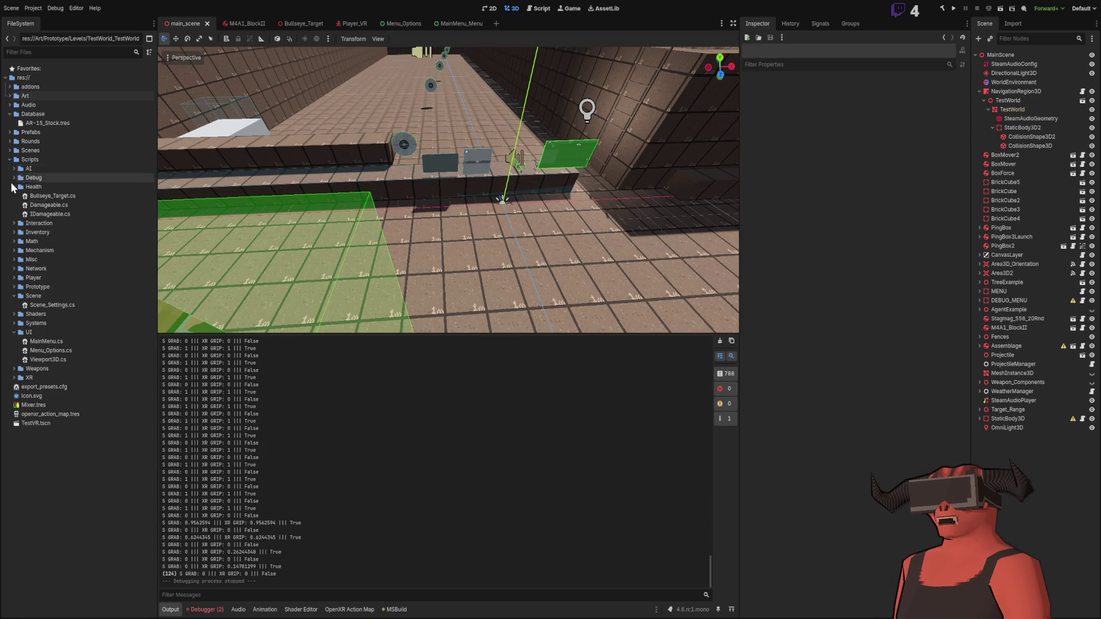
left_click(13, 187)
left_click(13, 259)
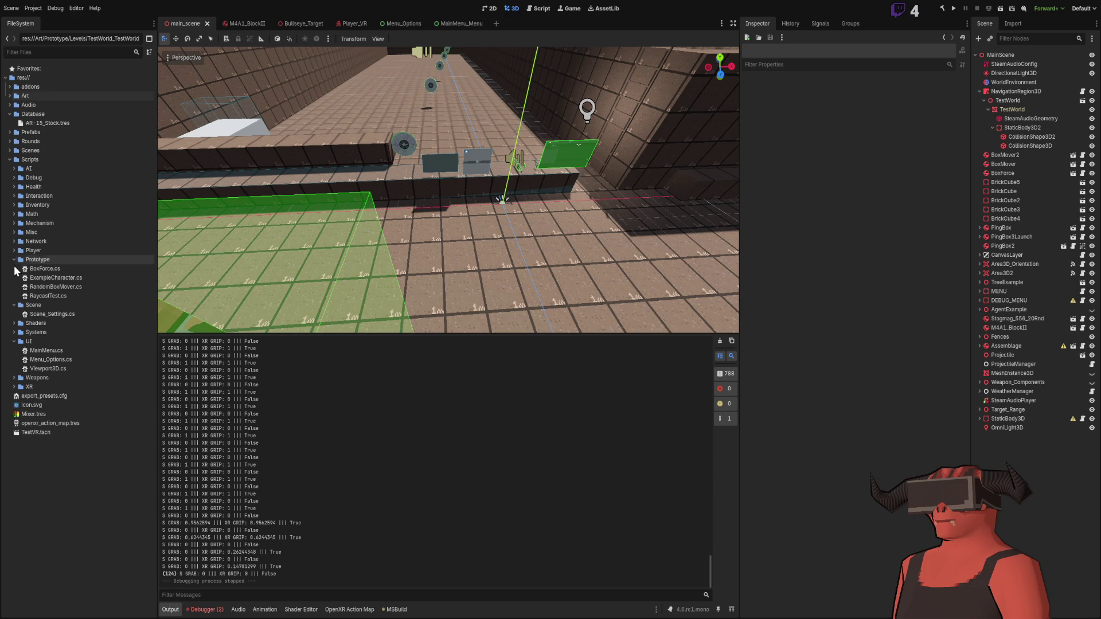
left_click(14, 259)
left_click(14, 269)
left_click(13, 296)
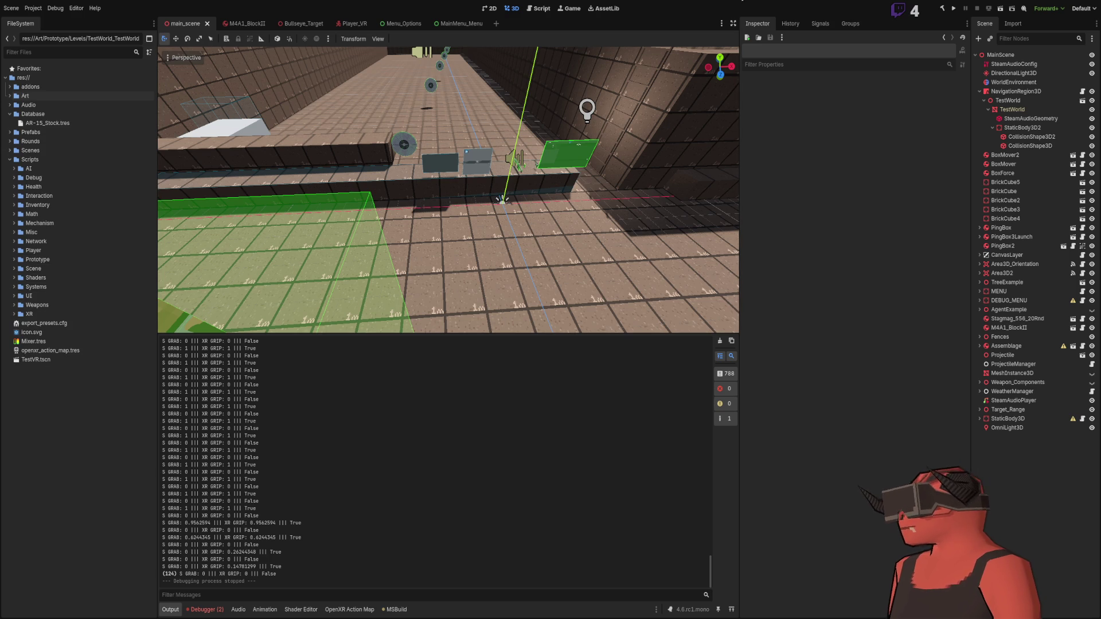
left_click(350, 24)
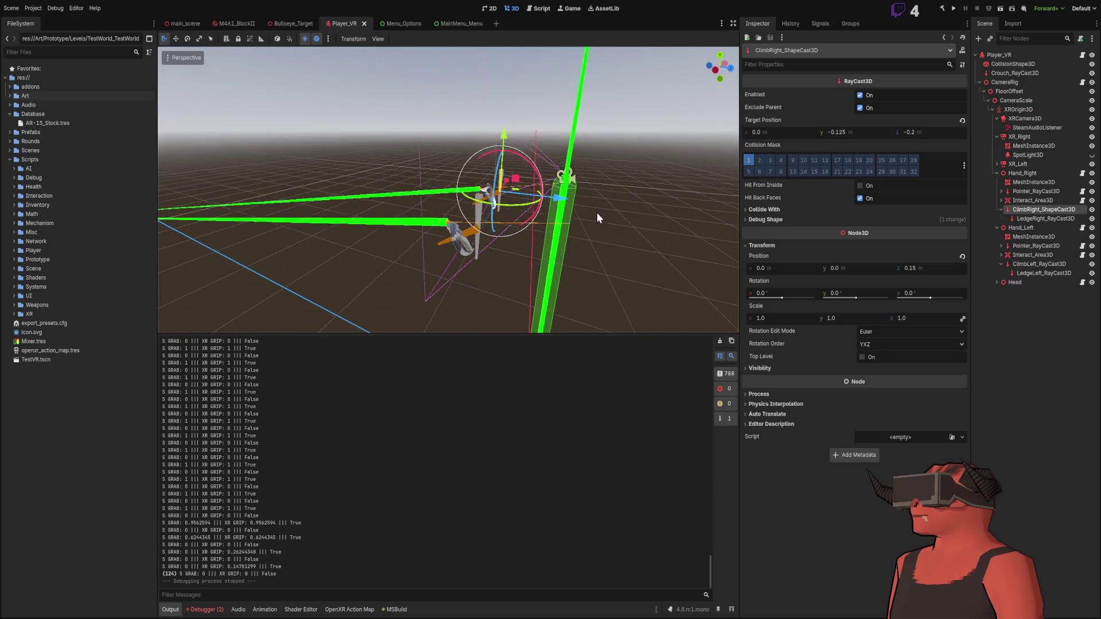
left_click(1012, 164)
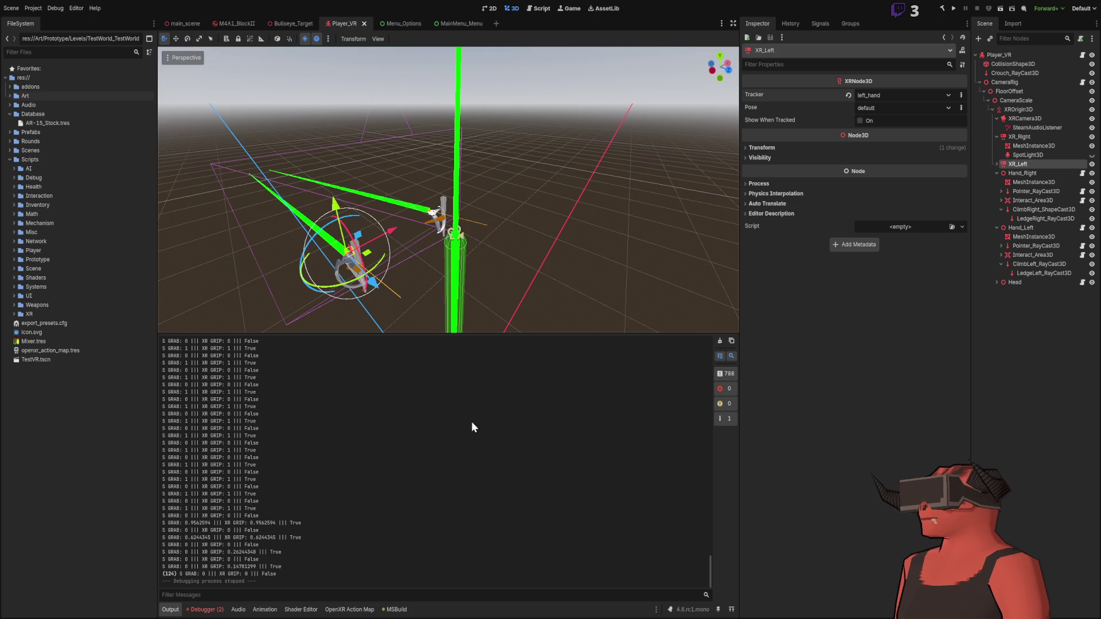
Review where _Process sets Grab from InputGrab() and check _PhysicsProcess in Player_Hand.cs, then return to Godot
key("alt+Tab")
scroll(390, 388, "up", 12)
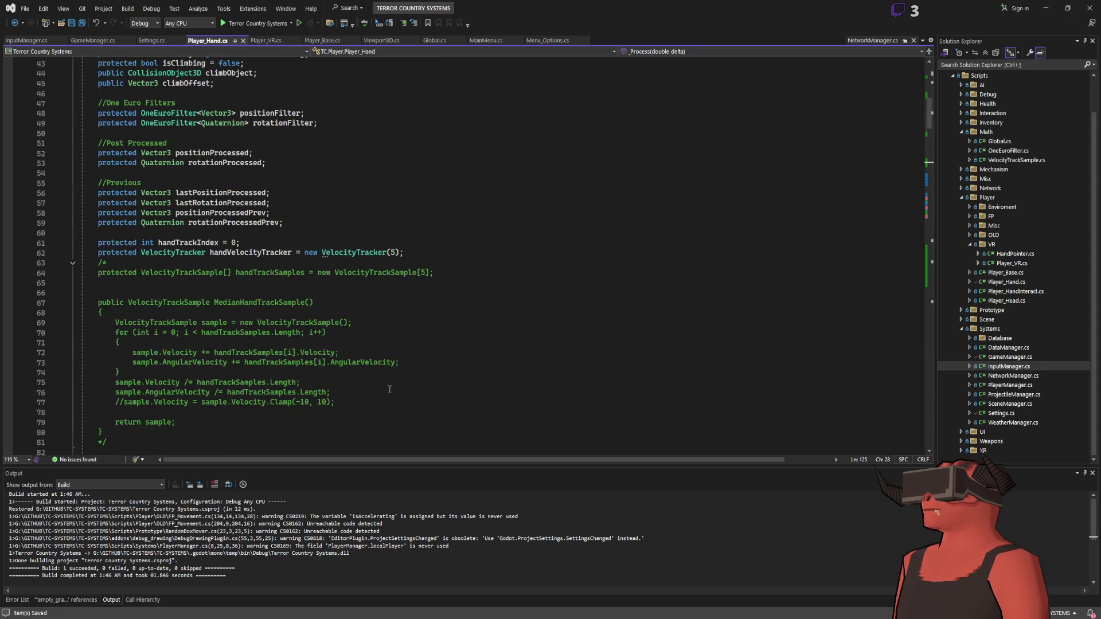
scroll(390, 389, "down", 20)
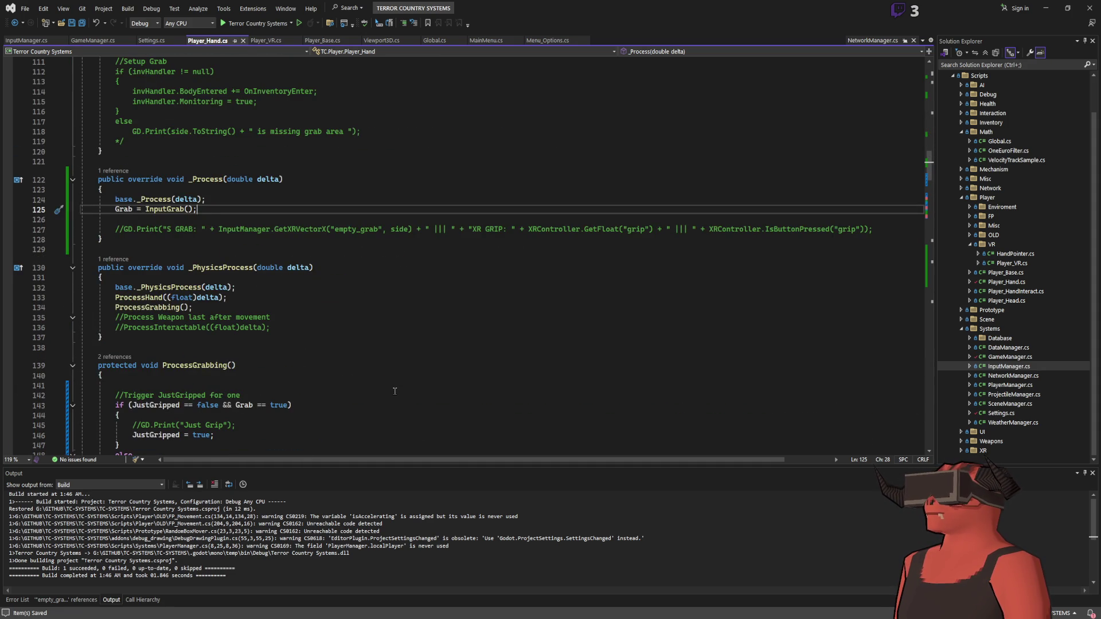
scroll(395, 392, "down", 3)
scroll(395, 385, "up", 4)
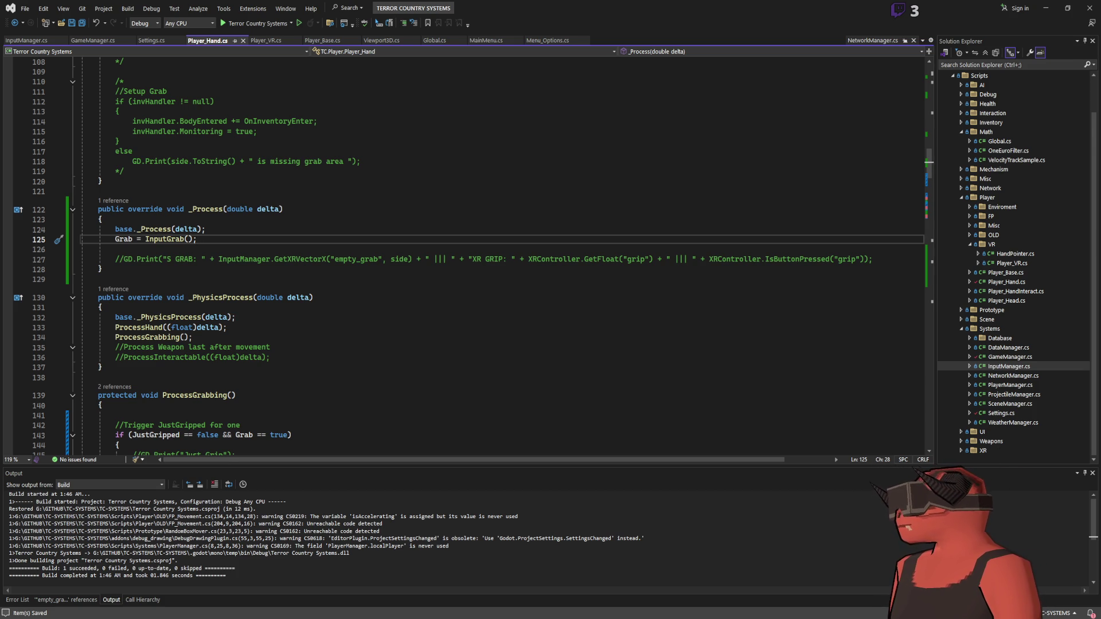
key("alt+Tab")
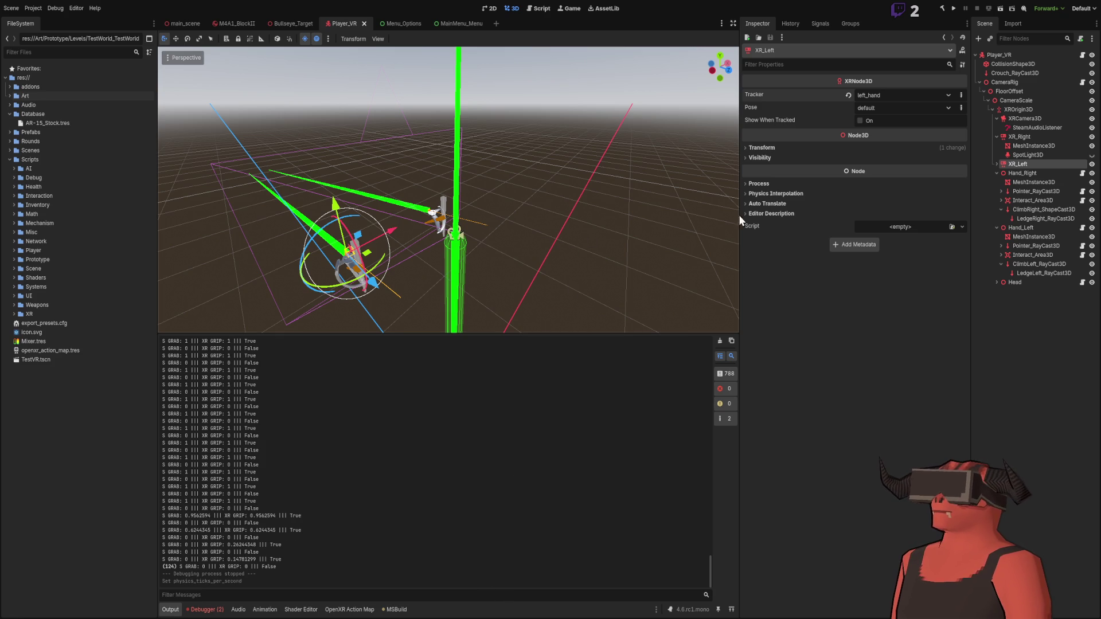
Build and run the project to test grabbing in VR, confirming 'WE JUST GRIPPED??' logs
left_click(954, 9)
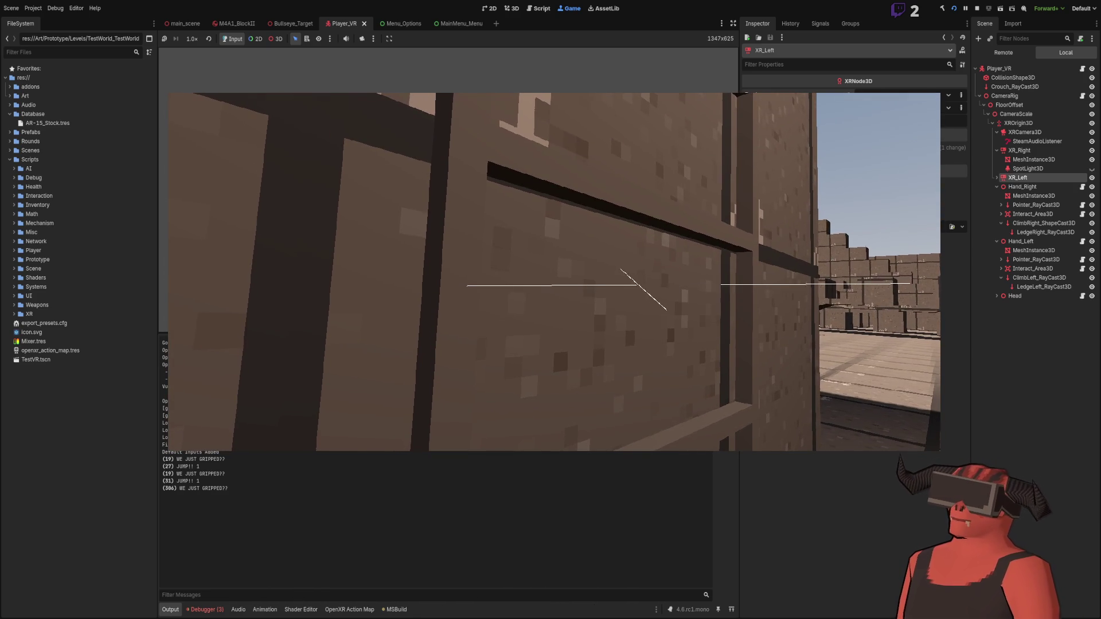
Stop the VR test run with F8 and switch back to the Player_VR scene editor
key("F8")
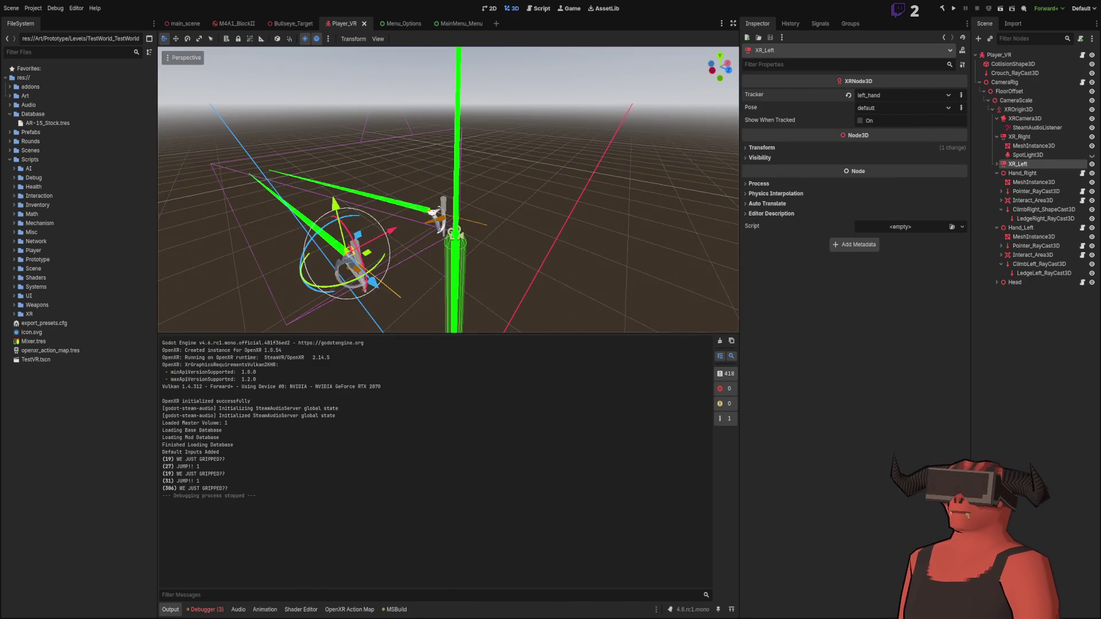
key("alt+Tab")
key("alt+Tab")
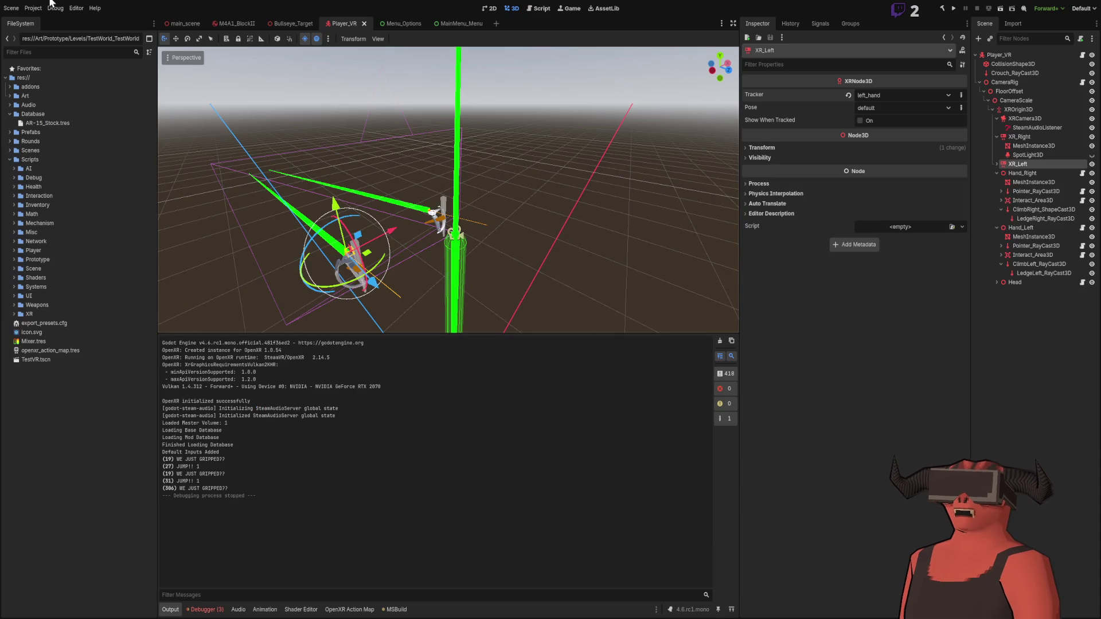